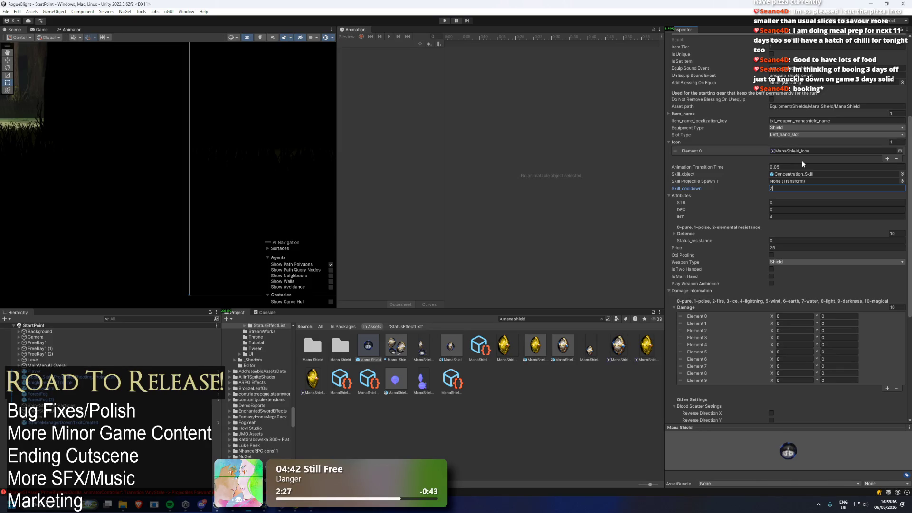
# Step: Set the Mana Shield's Skill_cooldown to 5 and look over its Weapon Stats
pyautogui.press('BackSpace')
pyautogui.write('5')
pyautogui.scroll(1, 699, 155)
pyautogui.scroll(-6, 699, 155)
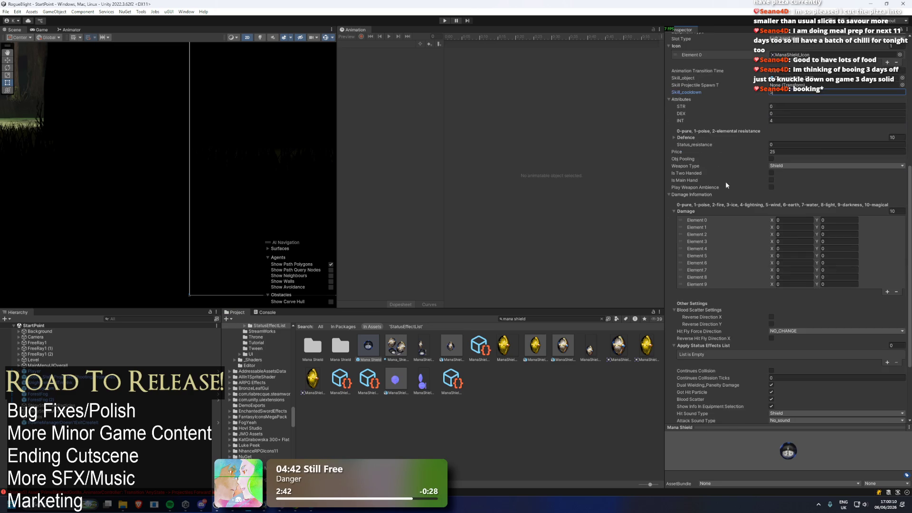
pyautogui.scroll(-5, 727, 183)
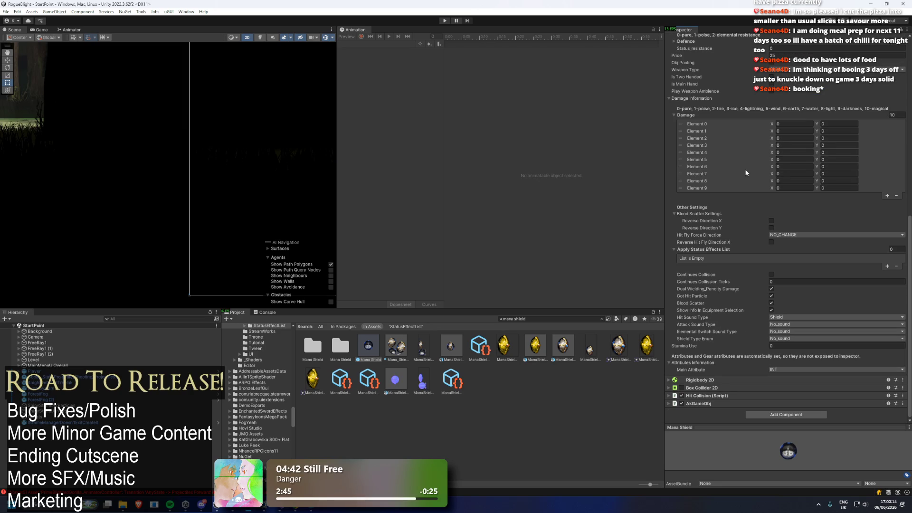
pyautogui.scroll(4, 751, 161)
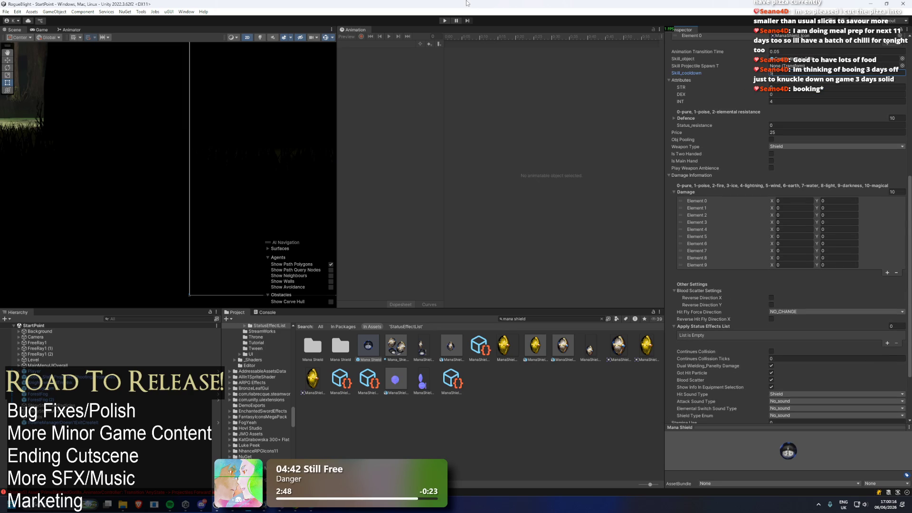
# Step: Toggle the Defence section, then bring up the shield's linked Concentration skill asset
pyautogui.click(691, 118)
pyautogui.click(692, 120)
pyautogui.scroll(4, 709, 171)
pyautogui.scroll(5, 773, 164)
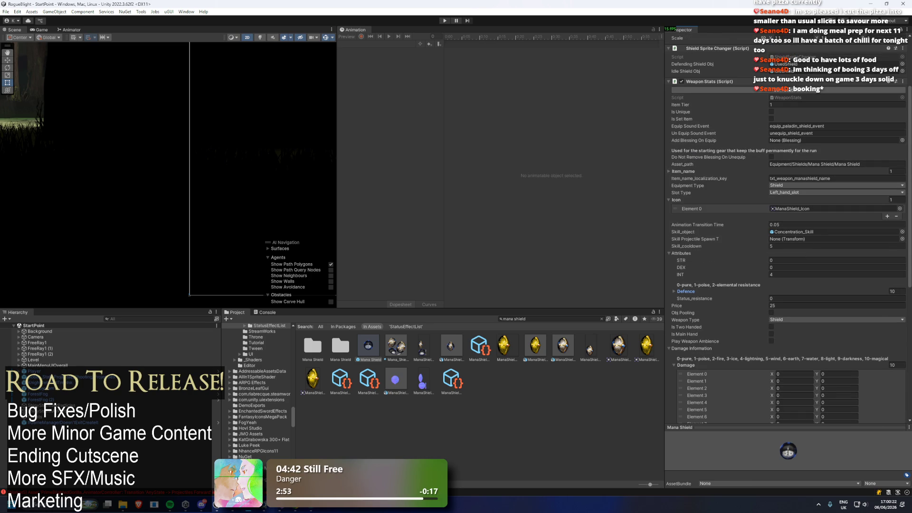
pyautogui.click(805, 231)
# Step: Select Concentration_Skill and open its Concentration_Status_Effect asset
pyautogui.click(357, 351)
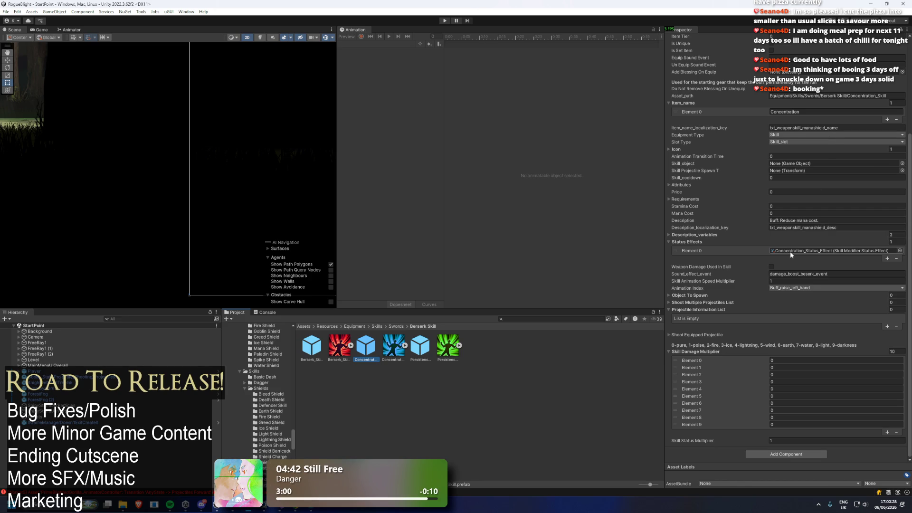
pyautogui.doubleClick(791, 252)
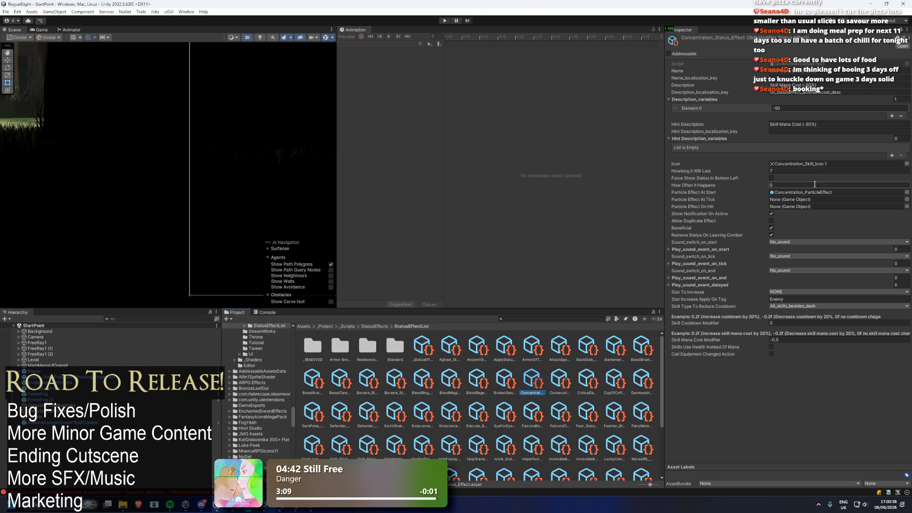
pyautogui.click(539, 319)
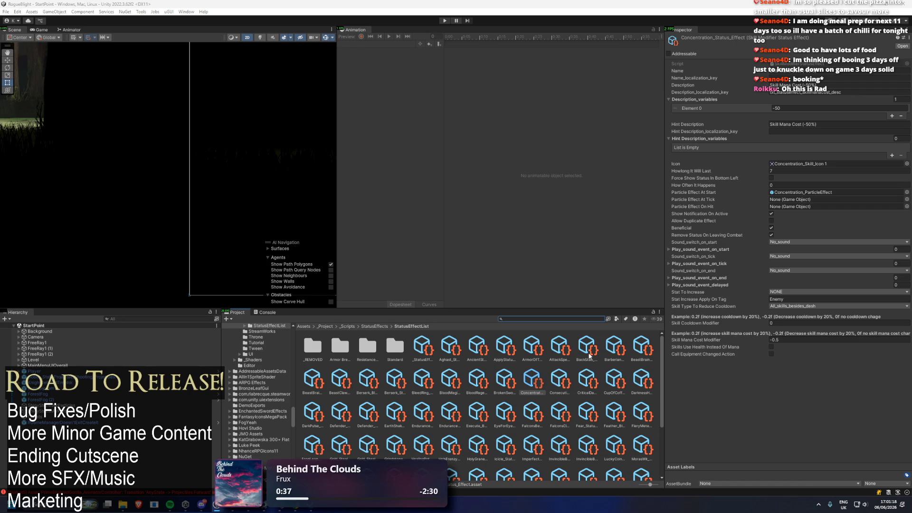
pyautogui.click(566, 380)
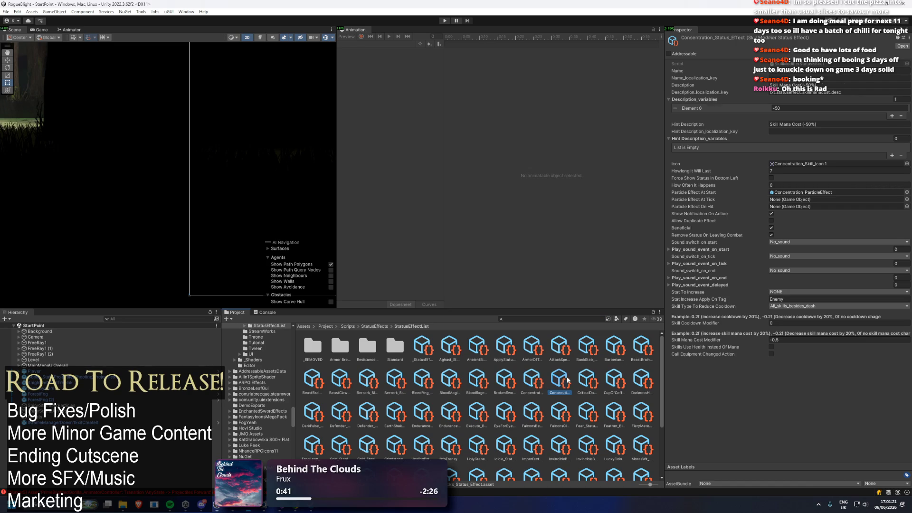
pyautogui.click(529, 382)
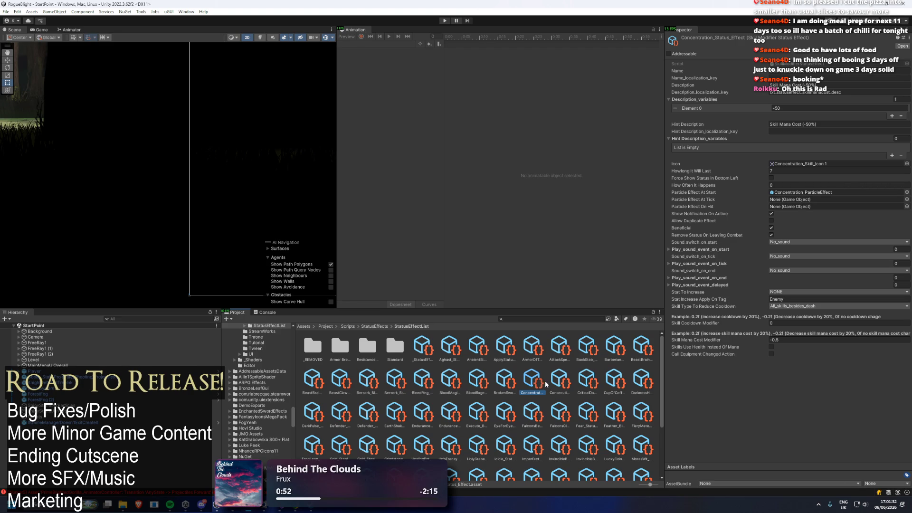
pyautogui.click(517, 319)
# Step: Search the project for 'mana shield' and inspect the Mana Shield prefab
pyautogui.write('mana')
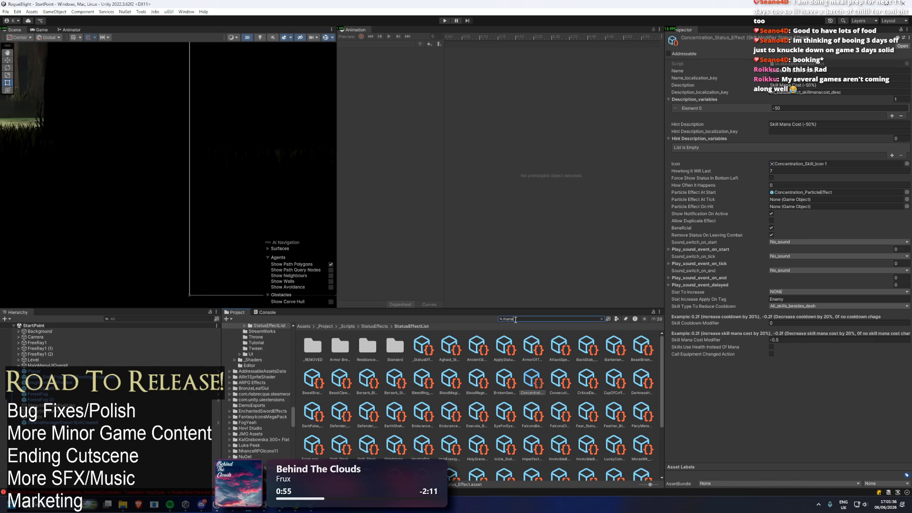
pyautogui.write(' shield')
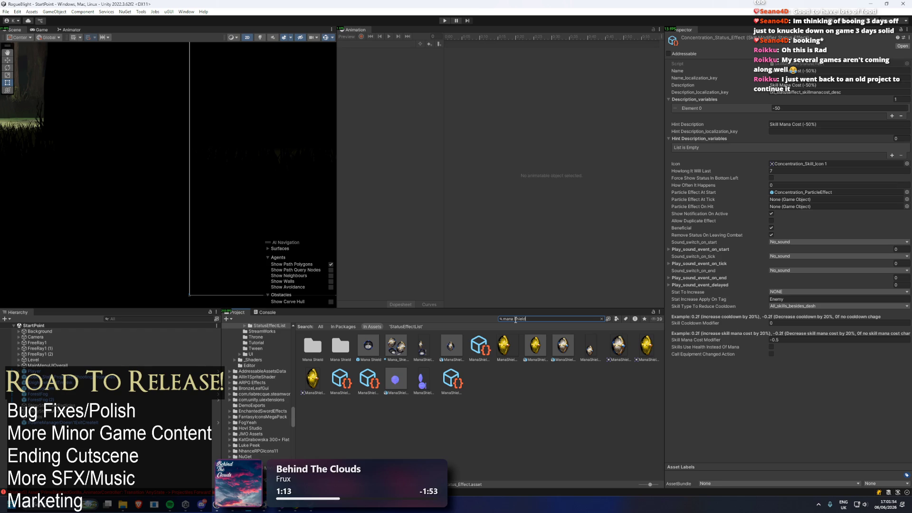
pyautogui.click(368, 346)
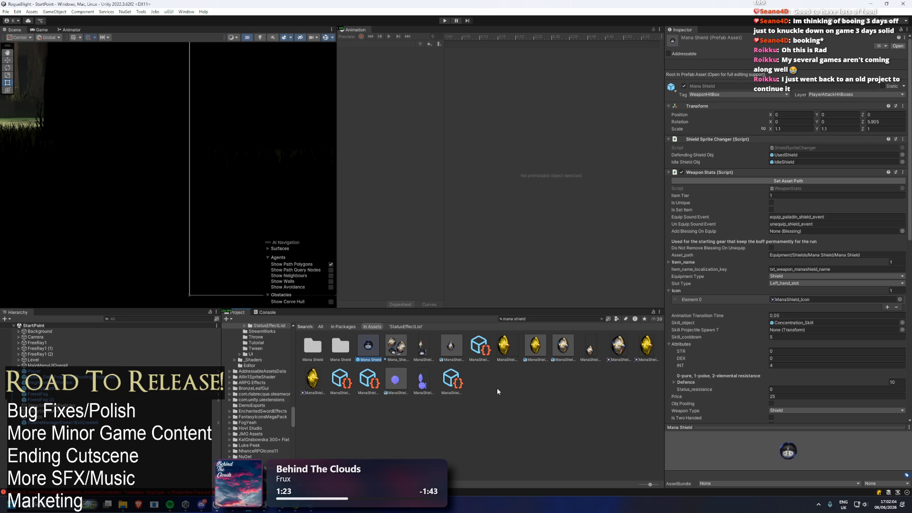
pyautogui.scroll(-3, 845, 217)
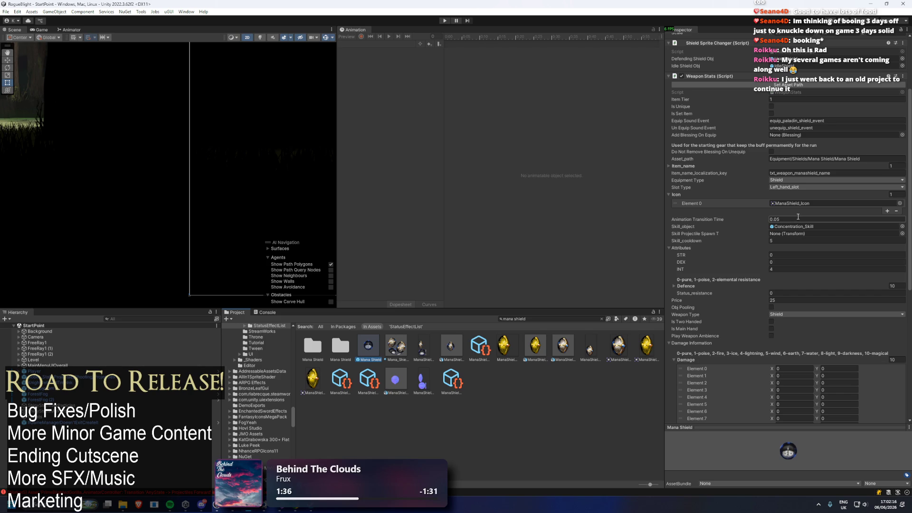
pyautogui.scroll(-10, 817, 216)
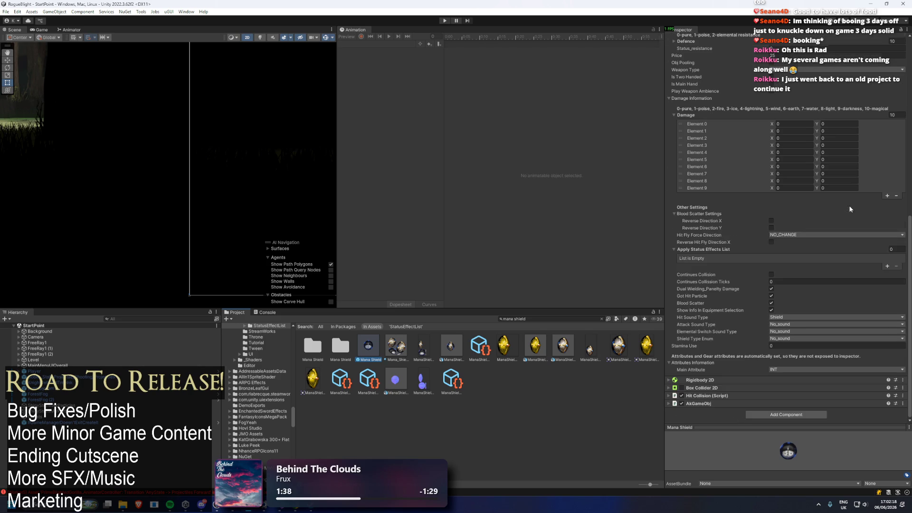
pyautogui.scroll(9, 843, 213)
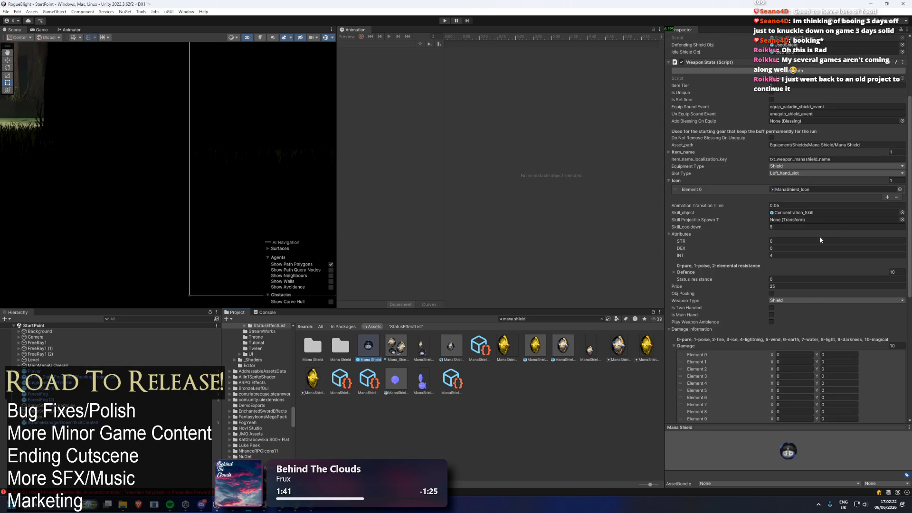
pyautogui.scroll(3, 819, 239)
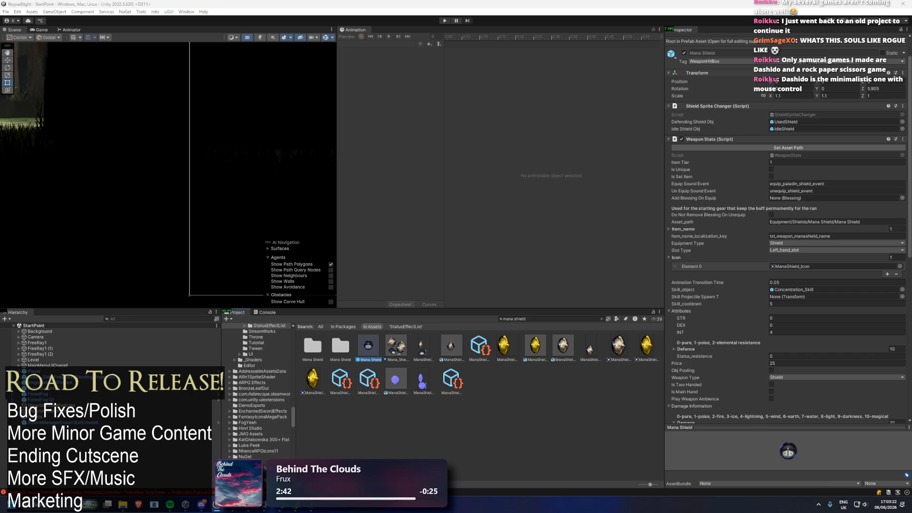
pyautogui.scroll(-5, 833, 250)
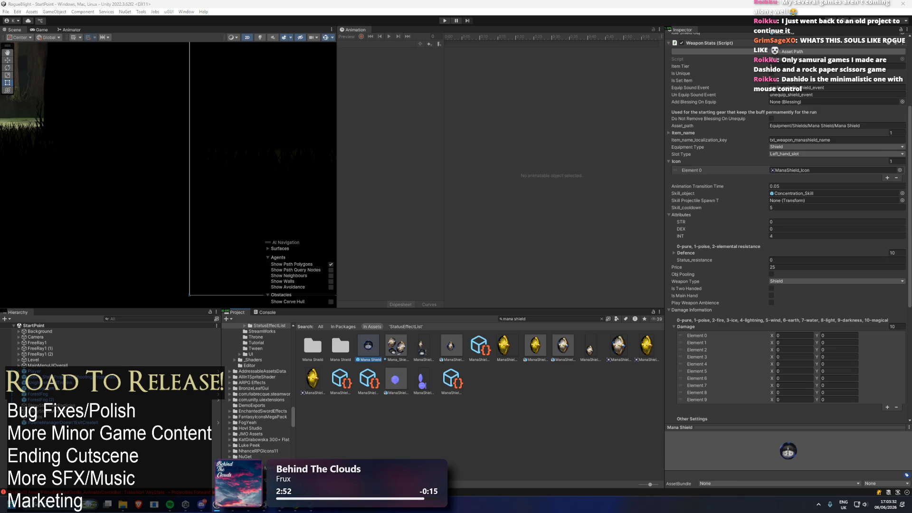
pyautogui.scroll(-10, 878, 271)
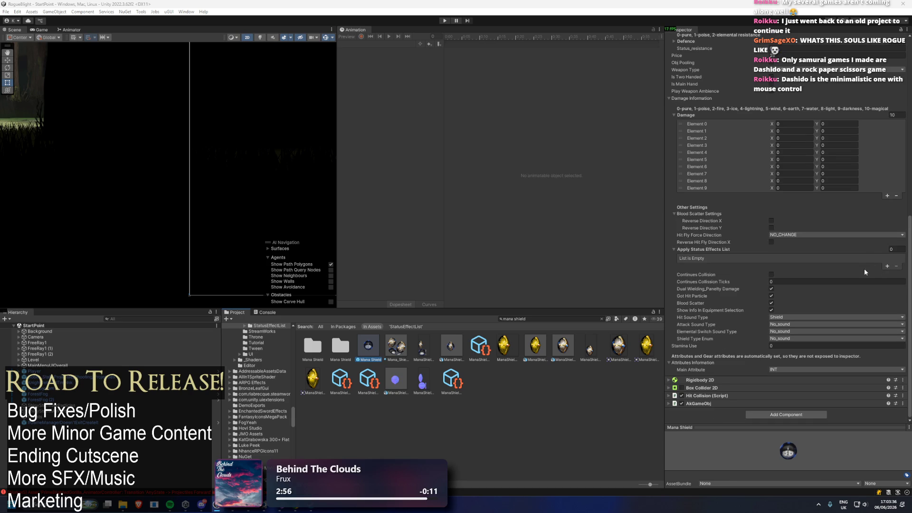
pyautogui.scroll(9, 868, 271)
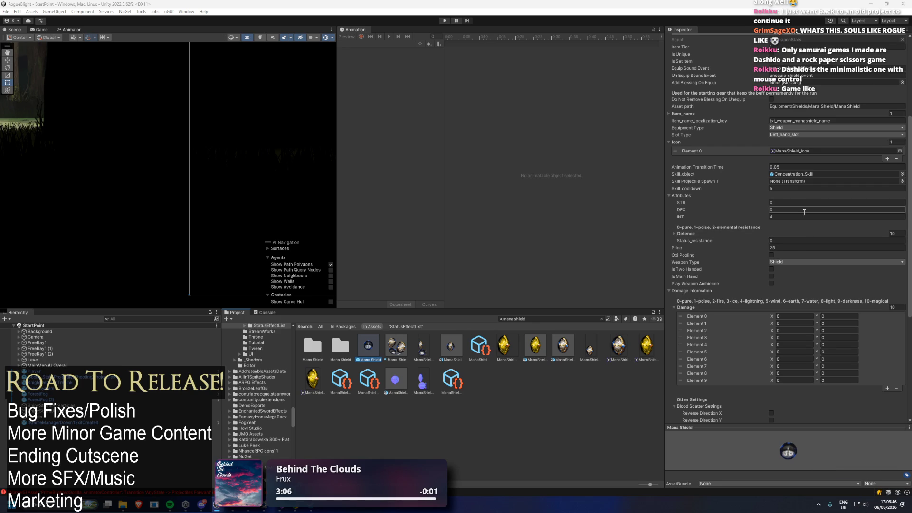
pyautogui.scroll(-5, 803, 211)
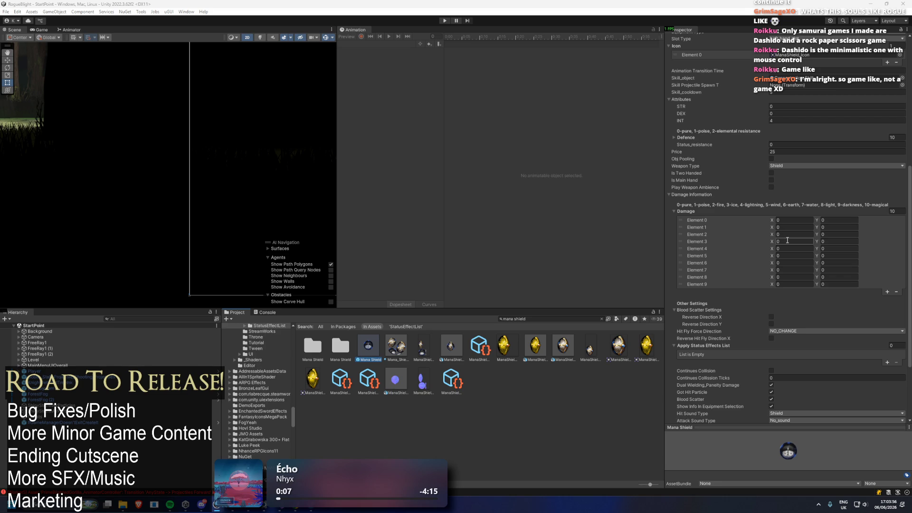
pyautogui.scroll(-5, 787, 240)
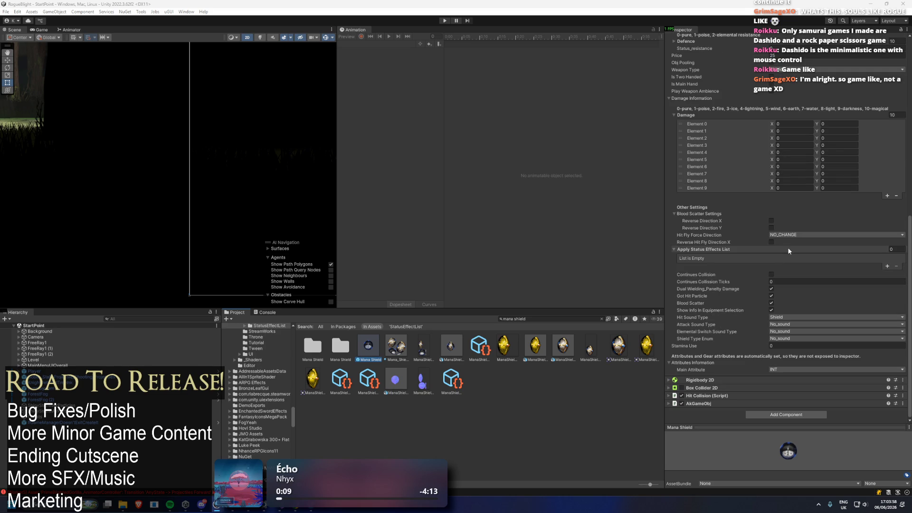
pyautogui.scroll(10, 787, 261)
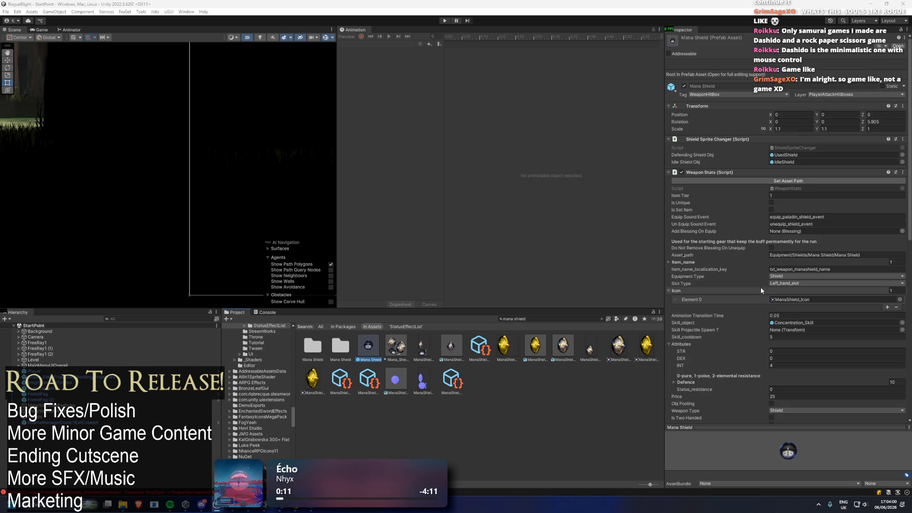
pyautogui.scroll(2, 778, 265)
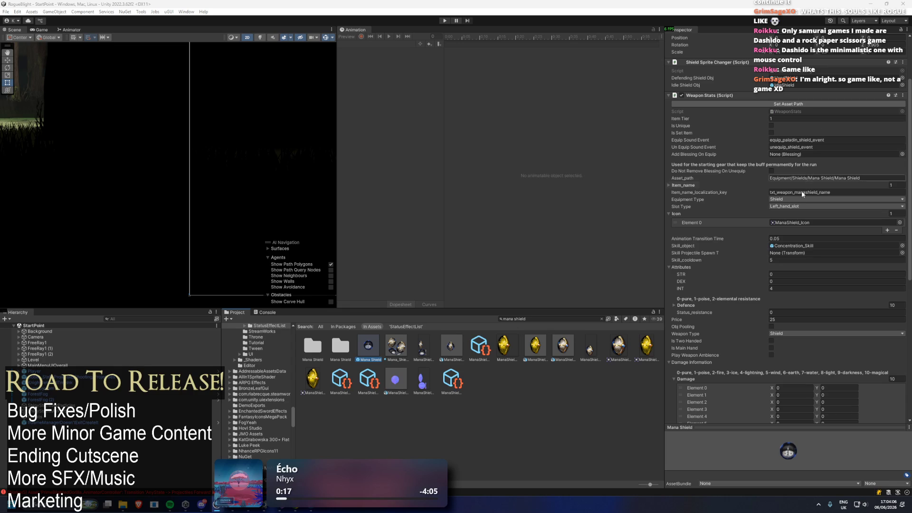
# Step: Open Concentration_Skill and set its Skill Animation Speed Multiplier to 0.6
pyautogui.doubleClick(801, 246)
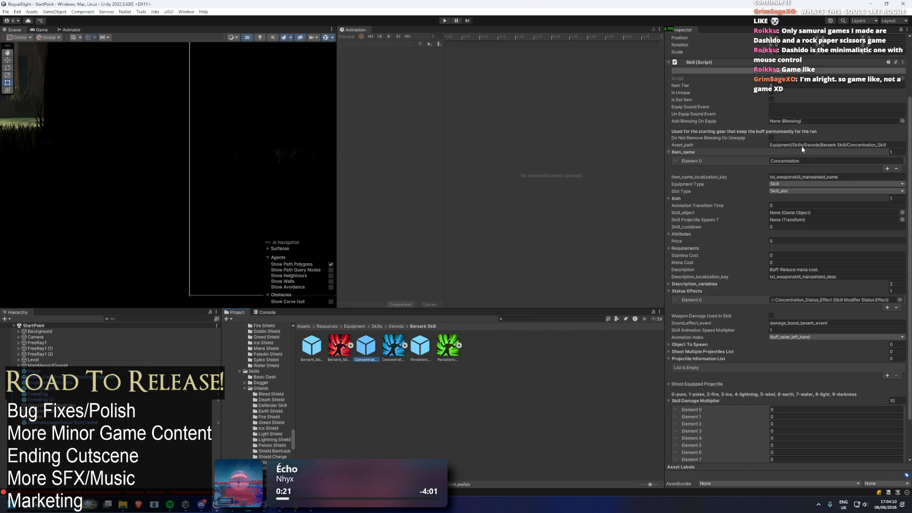
pyautogui.scroll(-3, 806, 146)
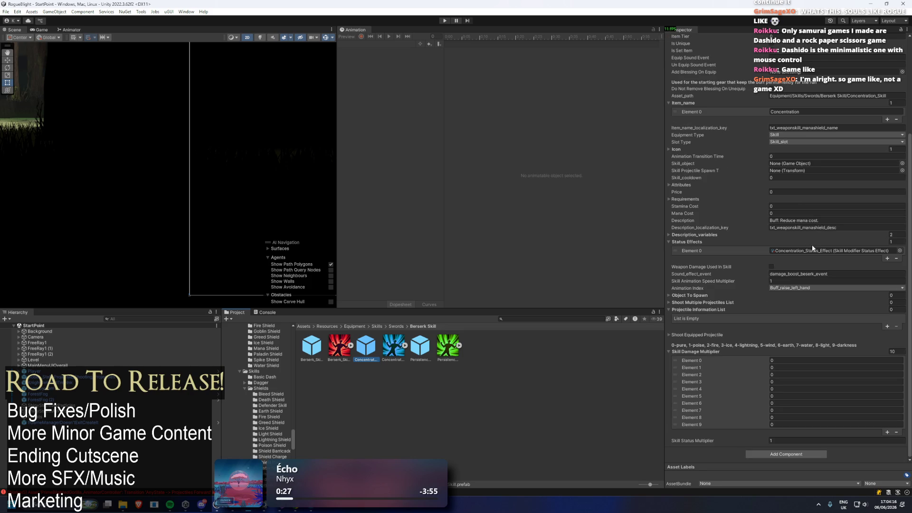
pyautogui.click(788, 281)
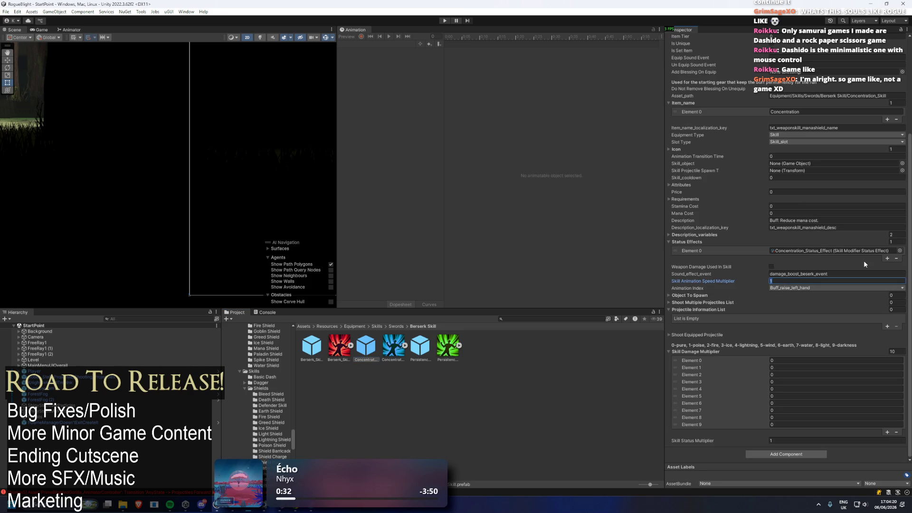
pyautogui.write('0.6')
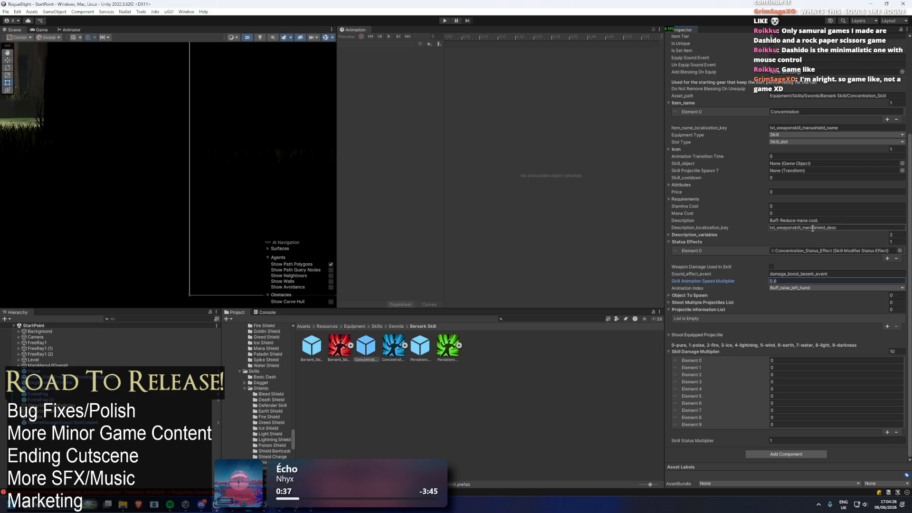
# Step: Open the Concentration_Status_Effect asset listed under the skill's Status Effects
pyautogui.scroll(2, 819, 225)
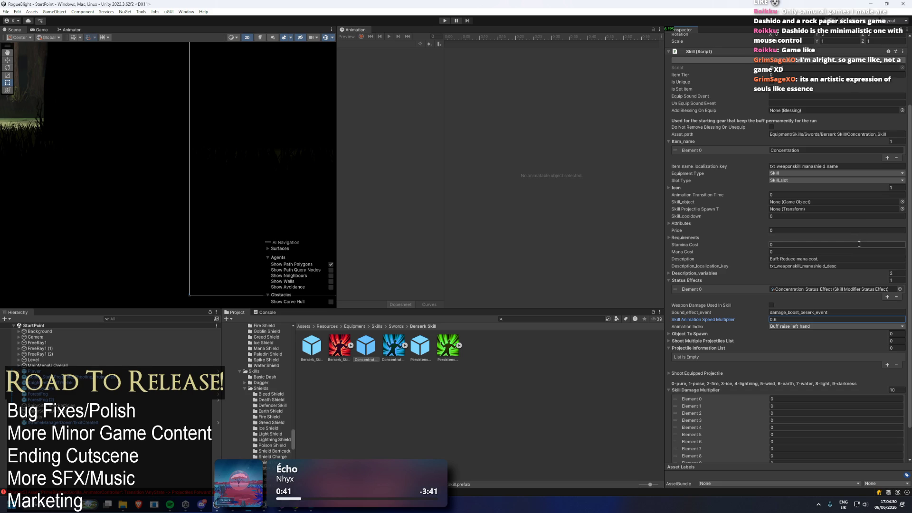
pyautogui.click(821, 289)
pyautogui.click(533, 380)
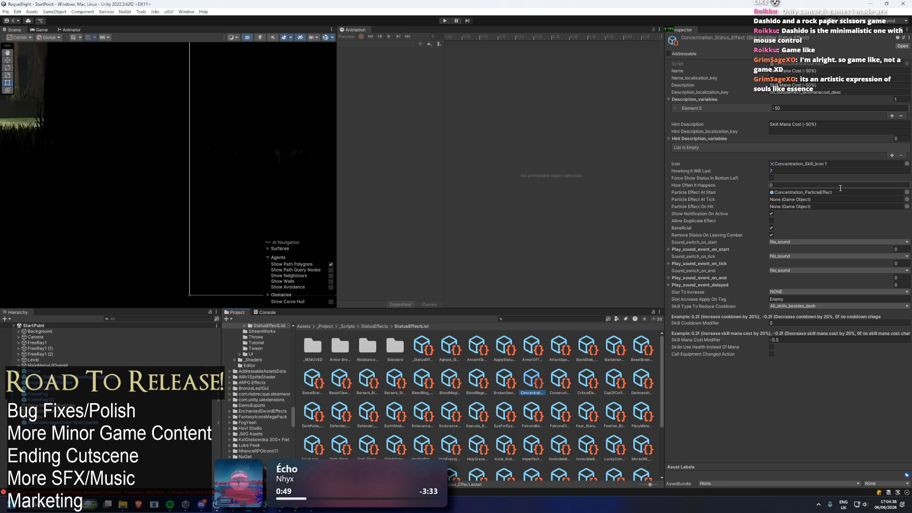
# Step: Find the Mana Shield prefab via 'mana shield', set Skill_cooldown to 8, and enter Play mode
pyautogui.click(789, 171)
pyautogui.write('8')
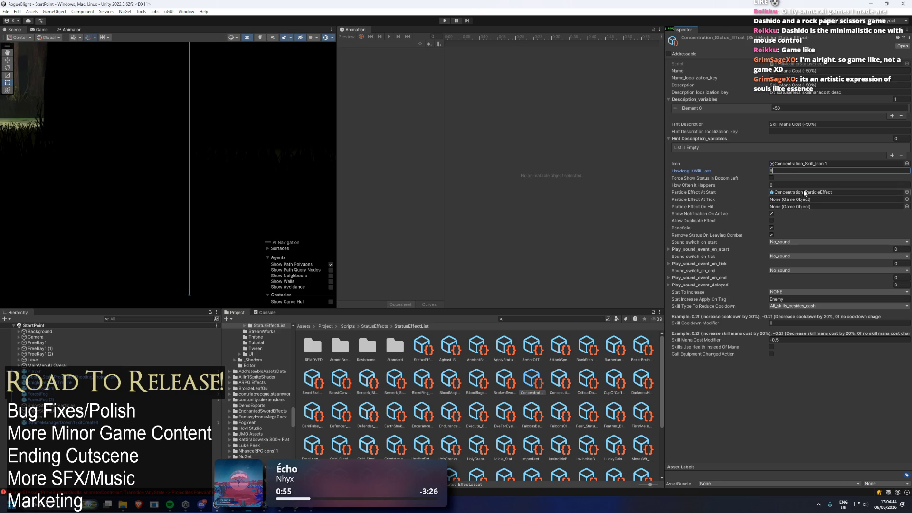
pyautogui.click(545, 319)
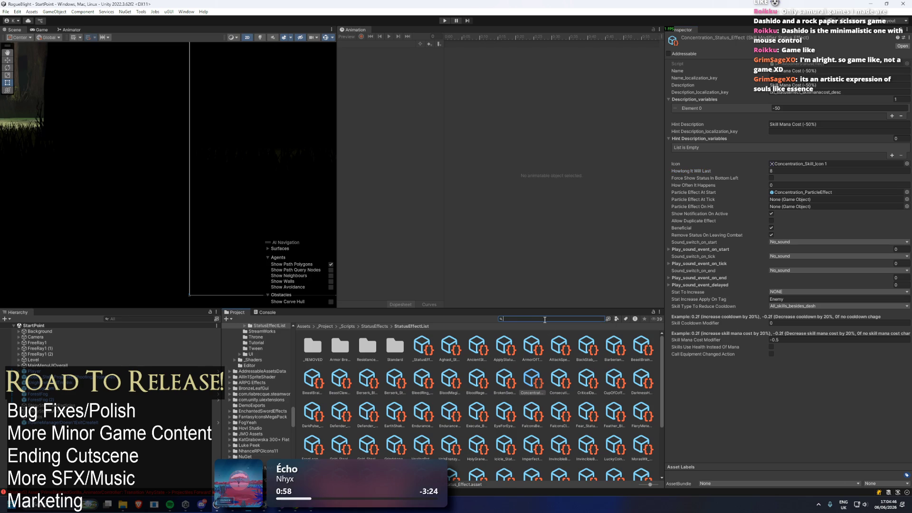
pyautogui.write('mana shield')
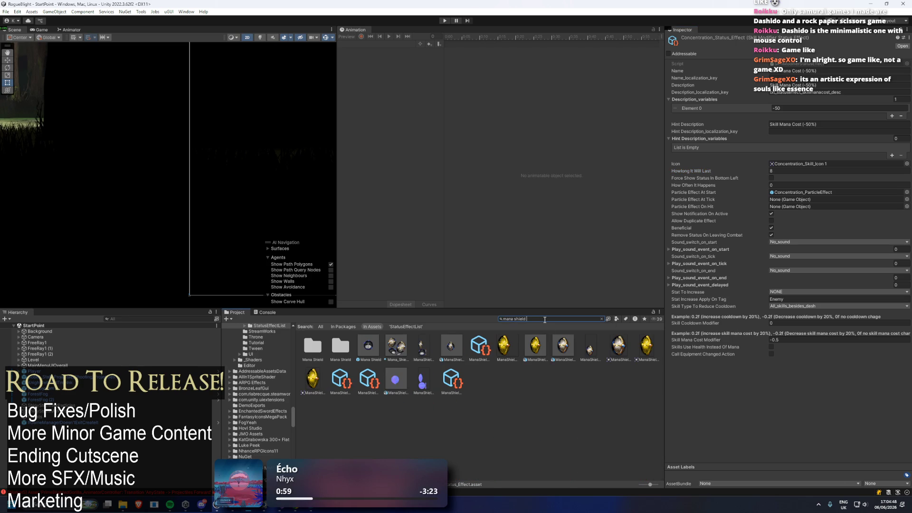
pyautogui.click(368, 346)
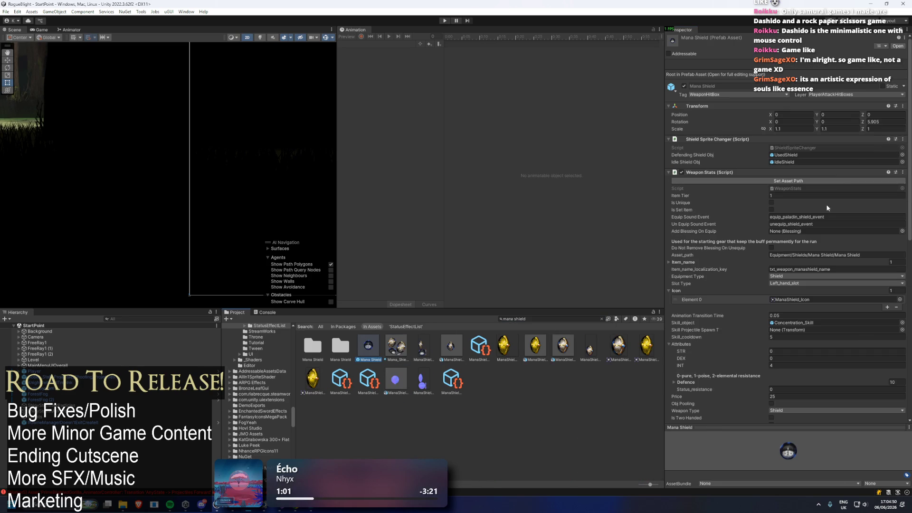
pyautogui.scroll(-3, 821, 259)
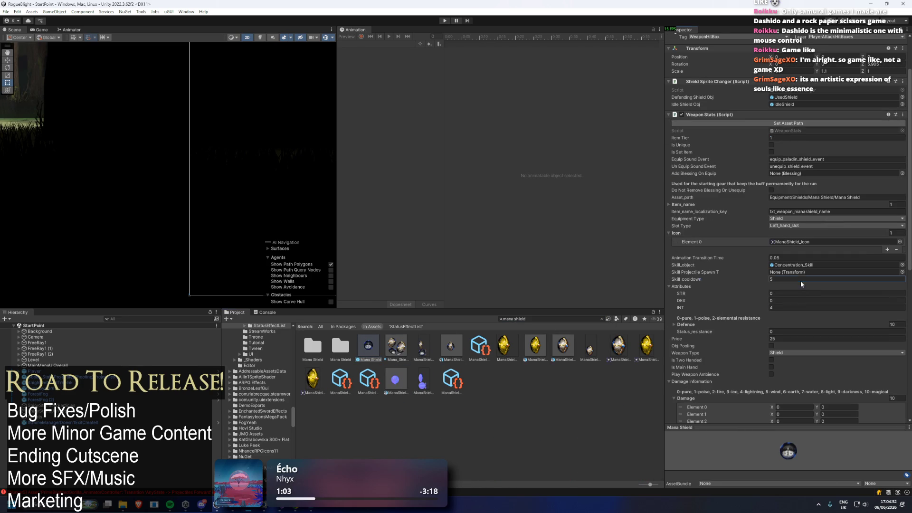
pyautogui.write('8')
pyautogui.click(445, 21)
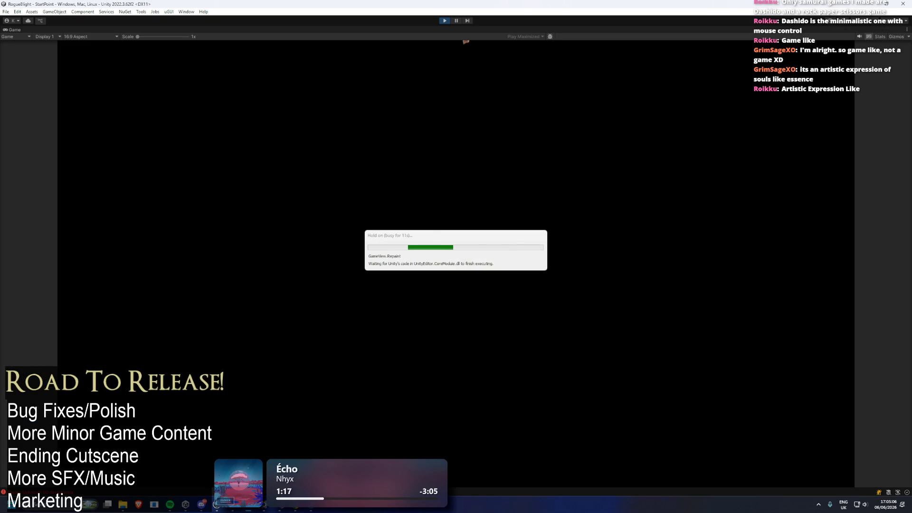
# Step: Load the 16m 31s save and abandon the current run
pyautogui.press('Return')
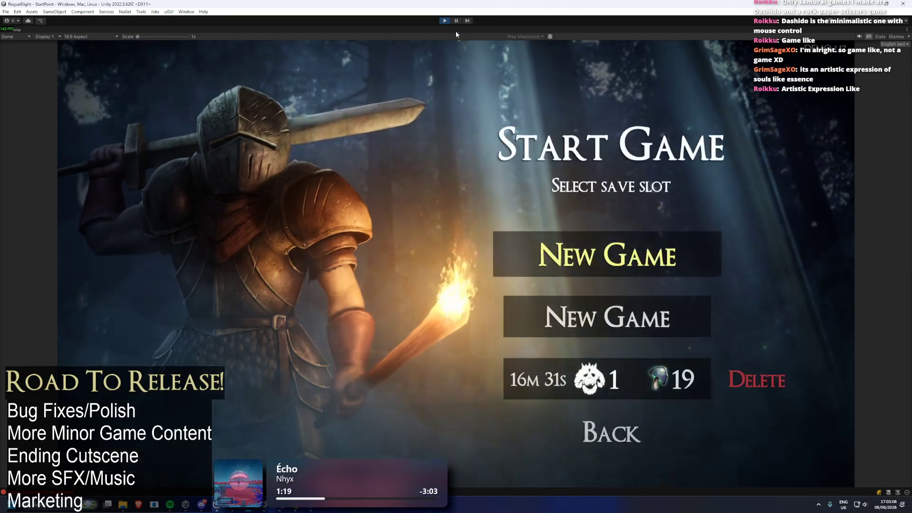
pyautogui.click(611, 389)
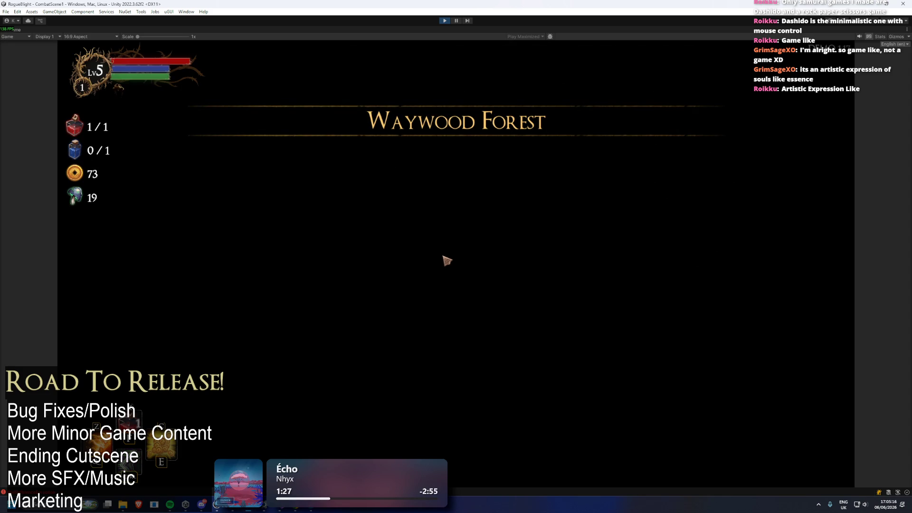
pyautogui.press('Escape')
pyautogui.click(452, 273)
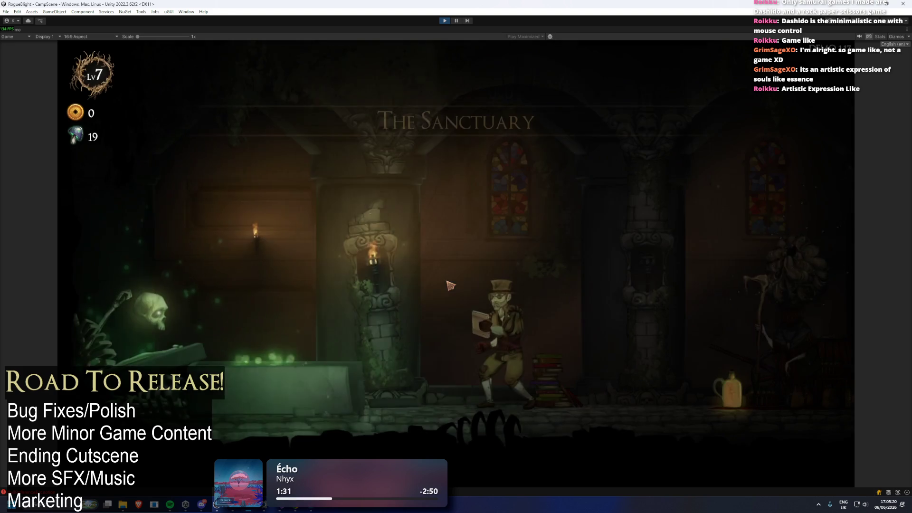
# Step: Run to the Cartographer and start a Story Mode run with the Wooden Dagger
pyautogui.press('d')
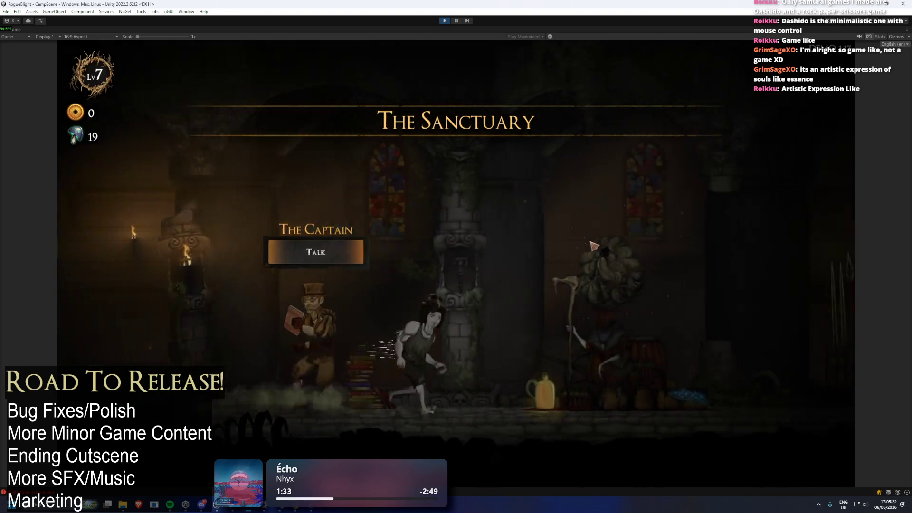
pyautogui.press('d')
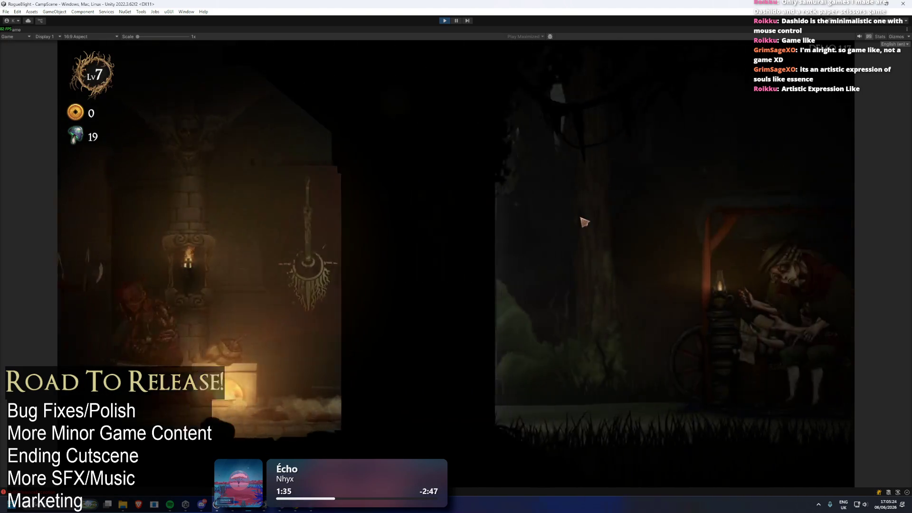
pyautogui.press('Return')
pyautogui.press('Return')
pyautogui.press('Return')
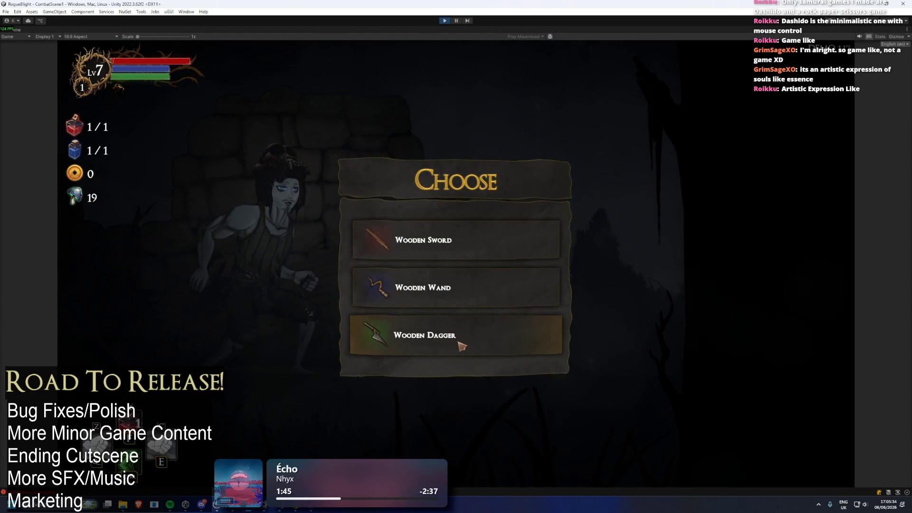
pyautogui.click(458, 344)
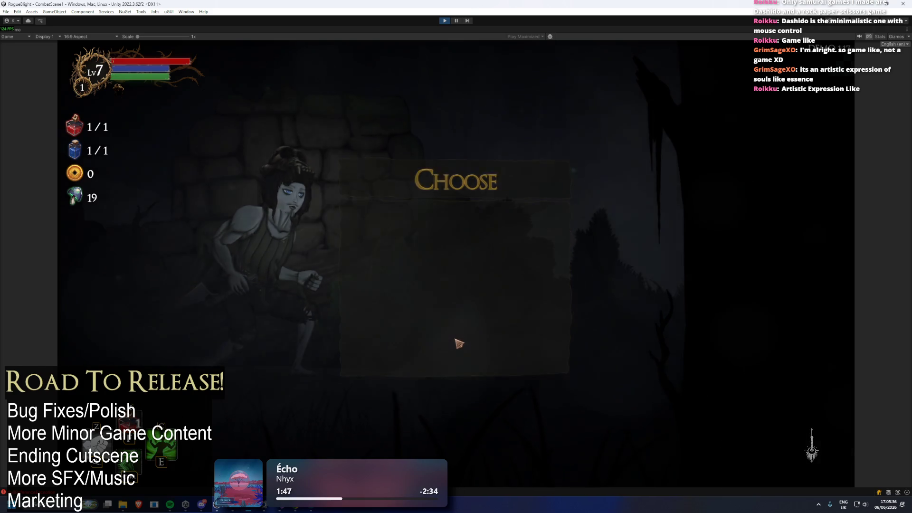
pyautogui.click(459, 303)
pyautogui.click(470, 223)
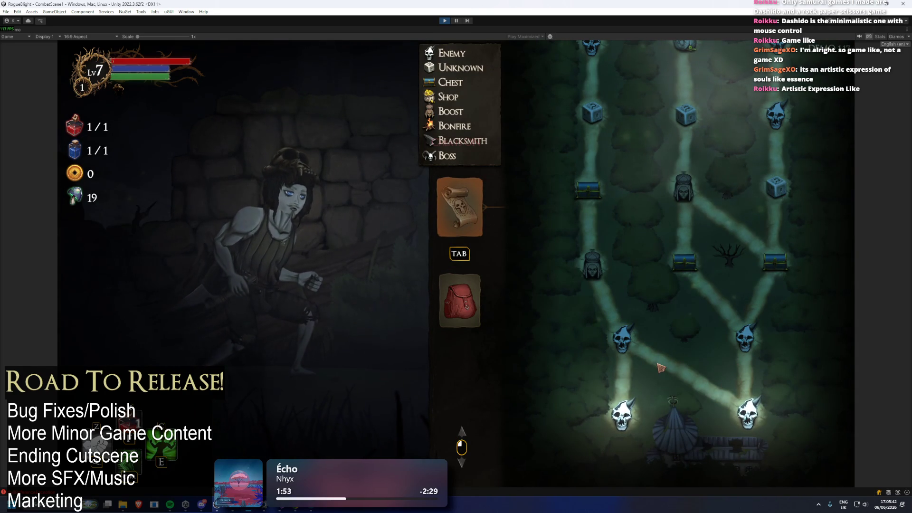
# Step: Enable cheats and browse the Left Hand Slot 1 inventory toward Mana Shield
pyautogui.press('Tab')
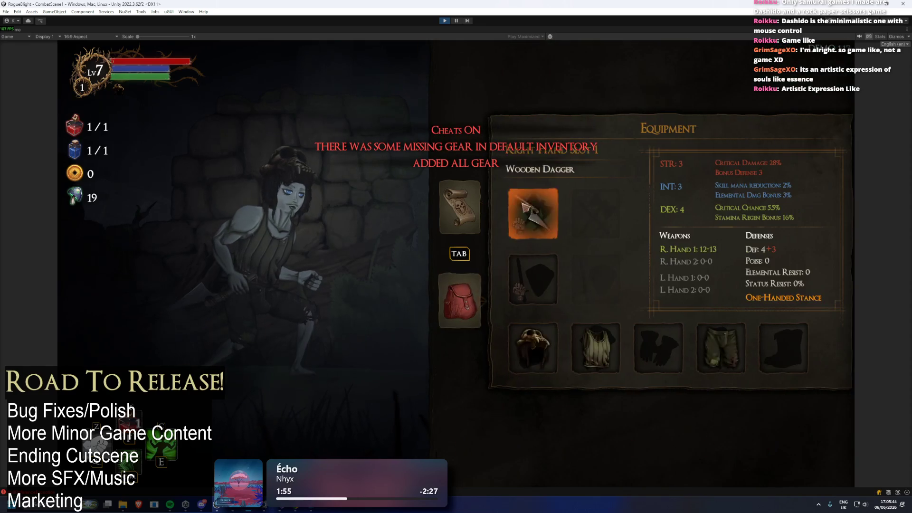
pyautogui.click(527, 202)
pyautogui.press('Escape')
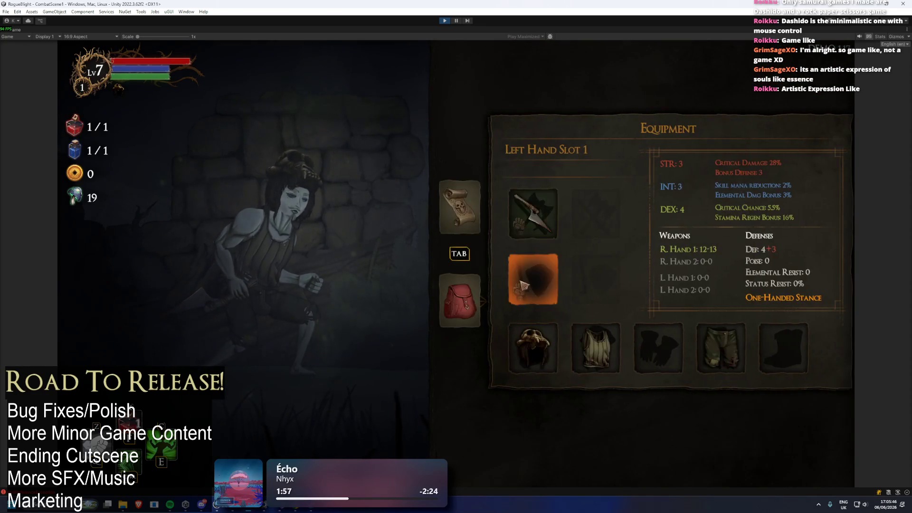
pyautogui.click(524, 285)
pyautogui.press('Up')
pyautogui.press('Up')
pyautogui.press('Up')
pyautogui.press('Right')
pyautogui.press('Down')
pyautogui.press('Down')
pyautogui.press('Down')
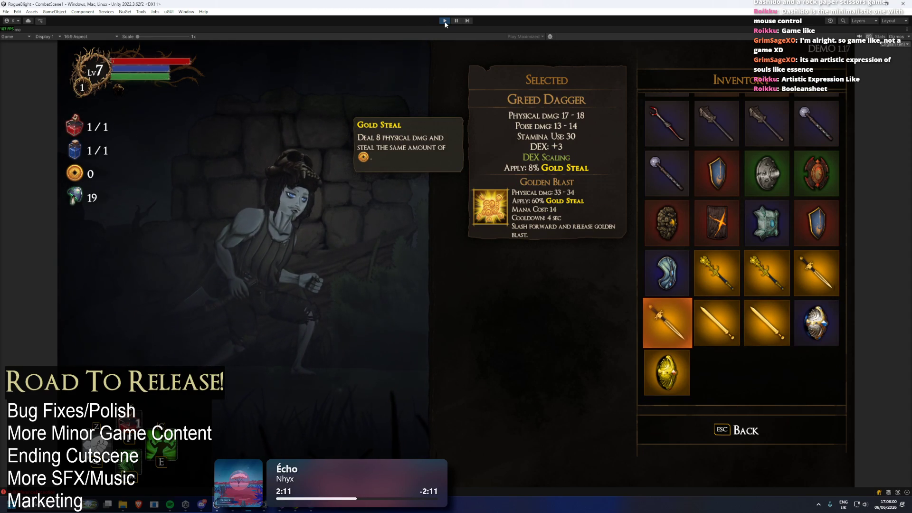
# Step: Exit Play mode and open the Concentration skill linked to Mana Shield
pyautogui.hotkey('ctrl', 'p')
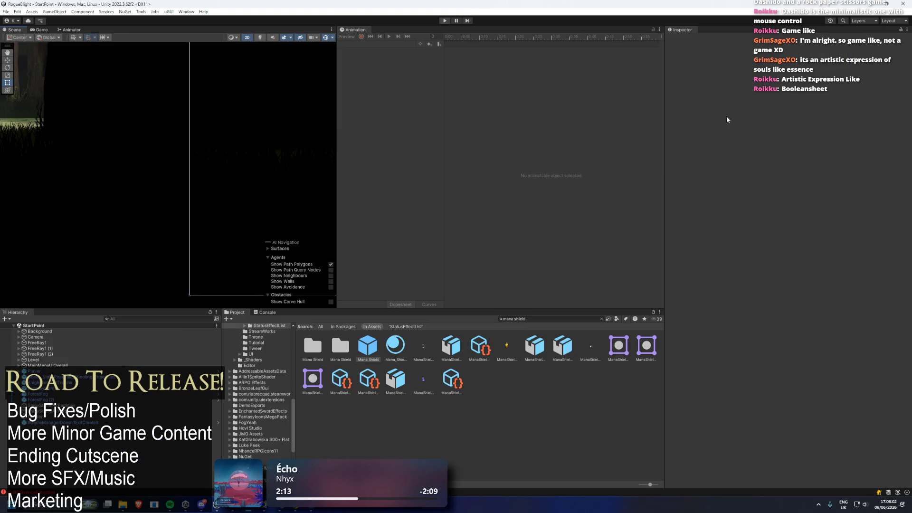
pyautogui.scroll(-3, 809, 221)
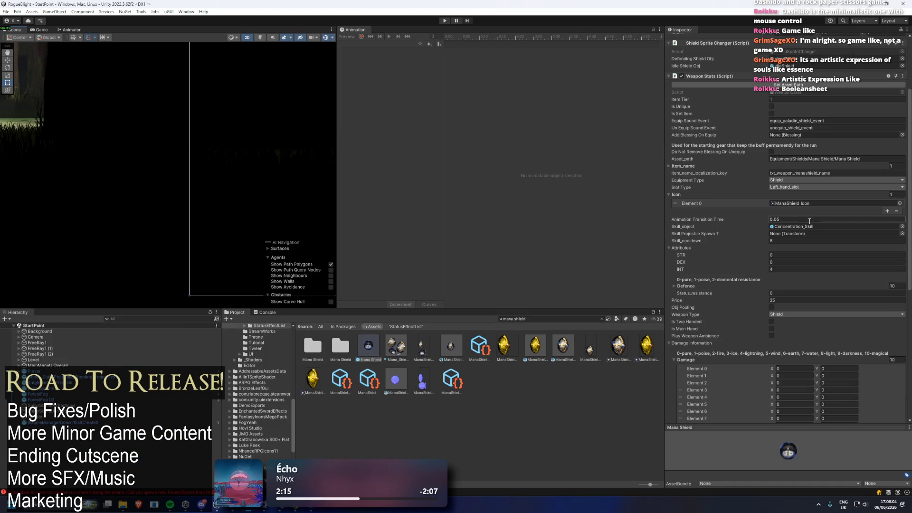
pyautogui.doubleClick(789, 227)
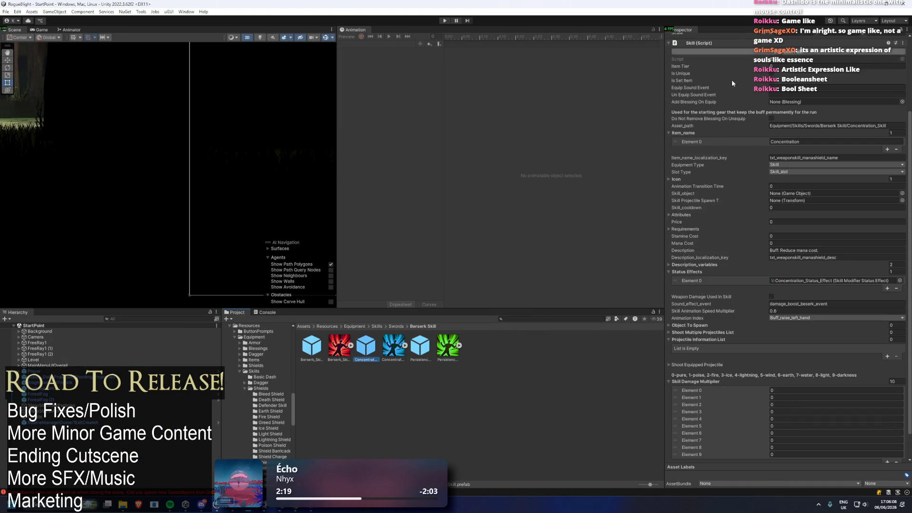
# Step: Open Concentration_Status_Effect from the skill's Status Effects Element 0
pyautogui.scroll(2, 804, 170)
pyautogui.scroll(1, 804, 169)
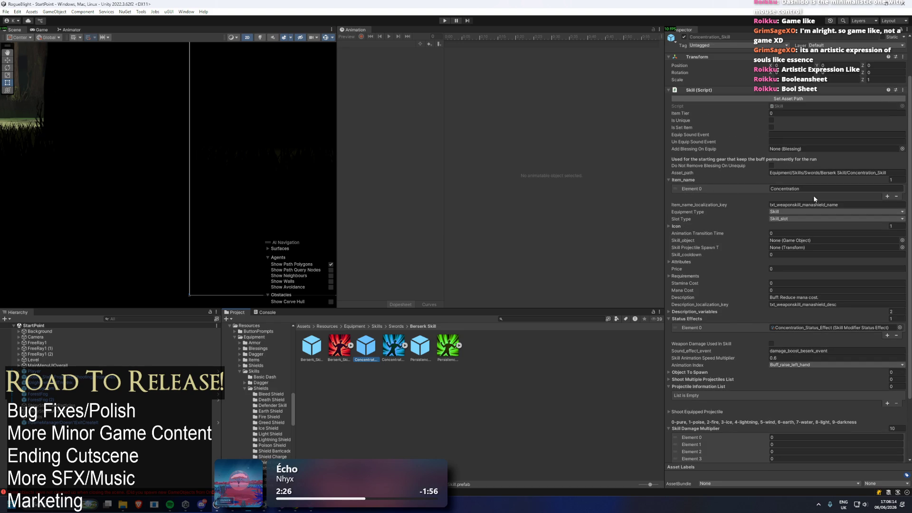
pyautogui.scroll(-4, 798, 143)
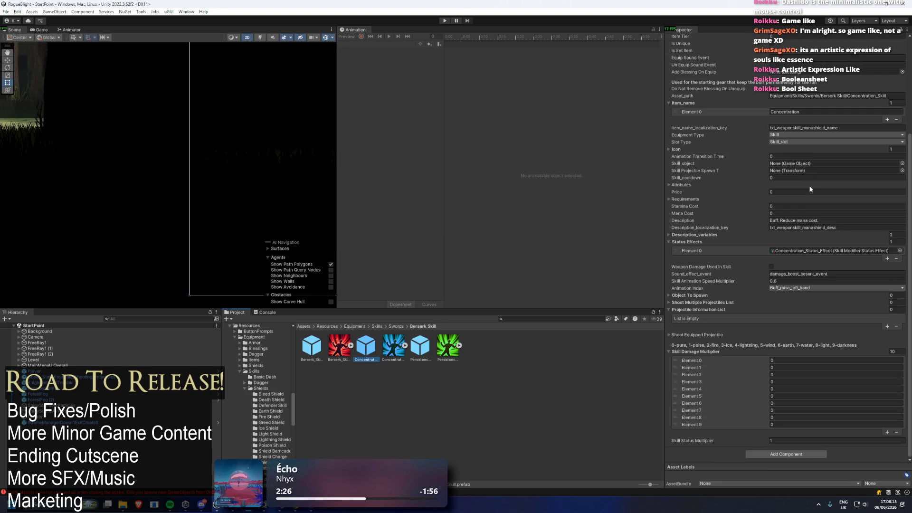
pyautogui.click(807, 250)
pyautogui.doubleClick(808, 251)
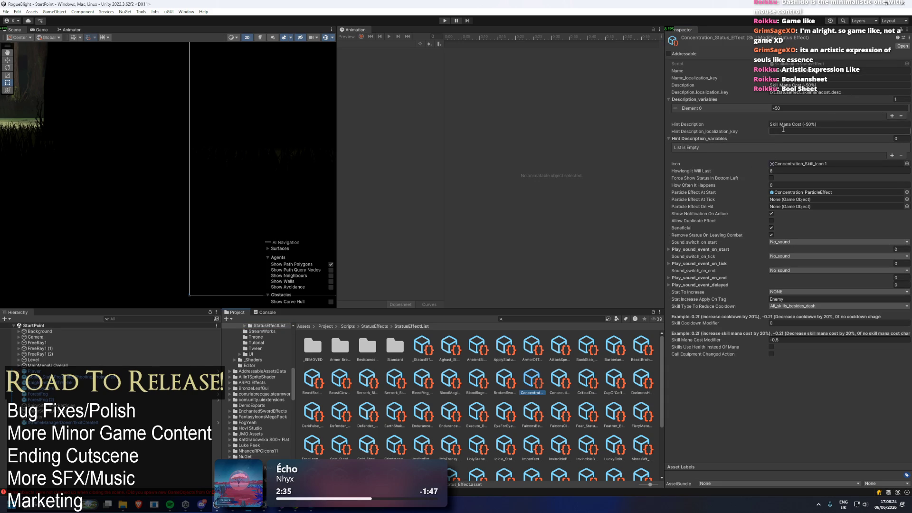
# Step: Dismiss a brief Start menu search and switch to the Rogue_Blight_Localization sheet in Chrome
pyautogui.press('super')
pyautogui.write('g')
pyautogui.press('BackSpace')
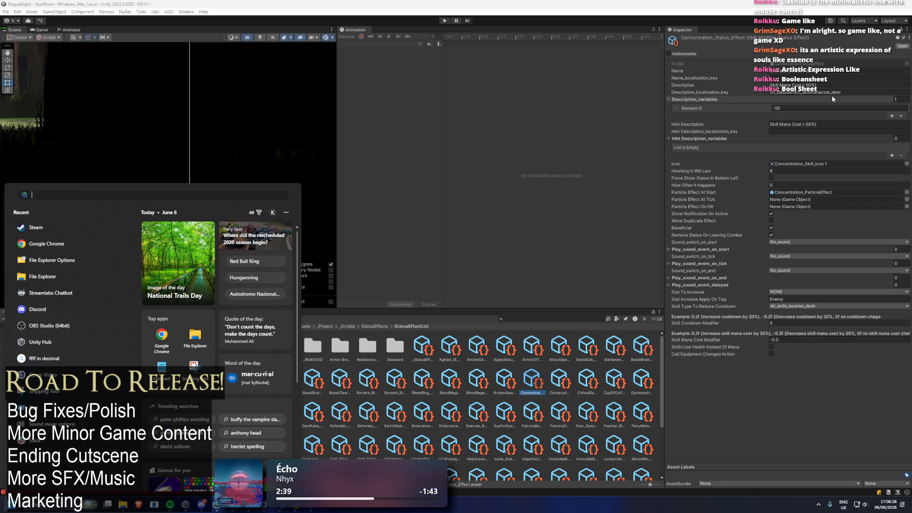
pyautogui.write('gt')
pyautogui.press('Escape')
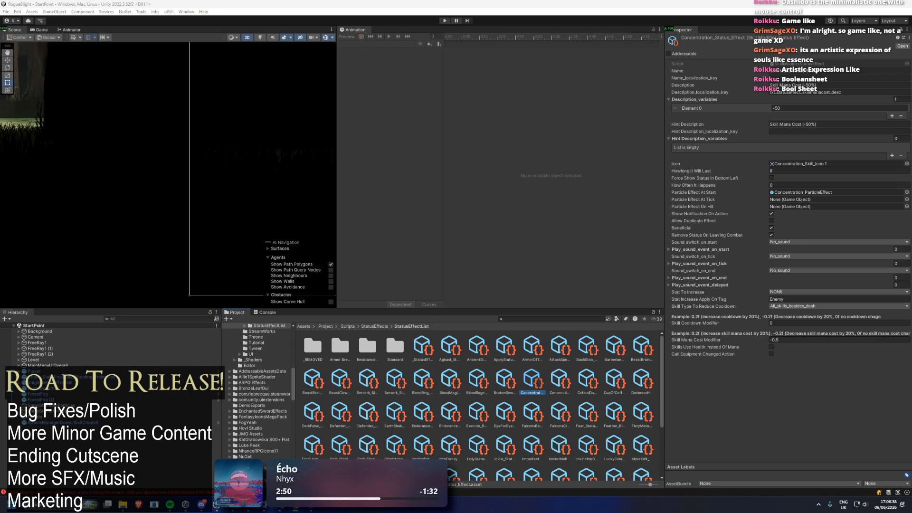
pyautogui.hotkey('alt', 'Tab')
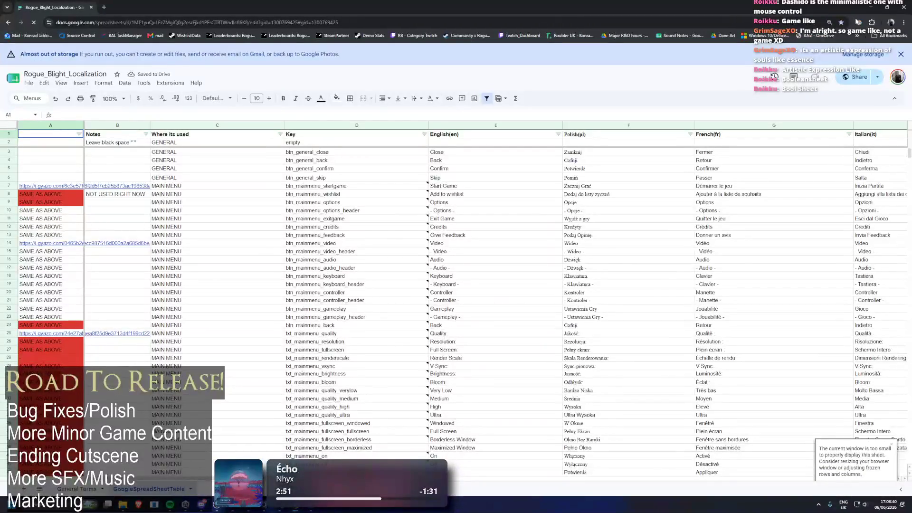
# Step: Shrink the browser and copy the status effect's Description_localization_key in Unity
pyautogui.click(858, 22)
pyautogui.moveTo(660, 8); pyautogui.dragTo(407, 117)
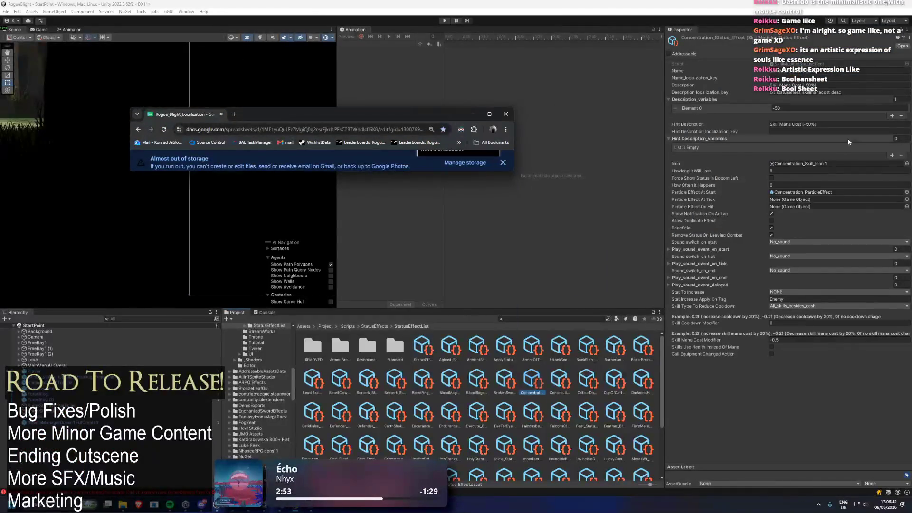
pyautogui.click(857, 92)
pyautogui.hotkey('ctrl', 'c')
# Step: Find txt_statuseffect_skillmanacost_desc in the sheet, select E1009, then return to Unity
pyautogui.hotkey('alt', 'Tab')
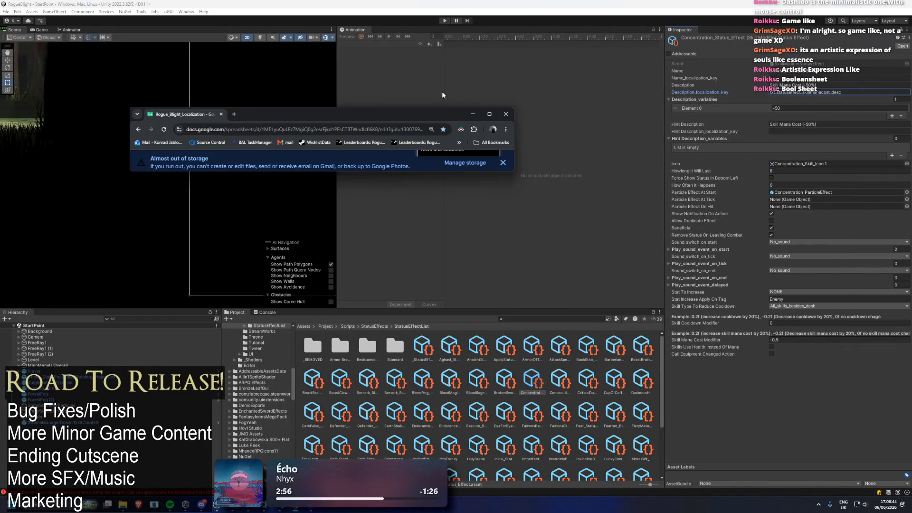
pyautogui.doubleClick(378, 112)
pyautogui.hotkey('ctrl', 'f')
pyautogui.hotkey('ctrl', 'v')
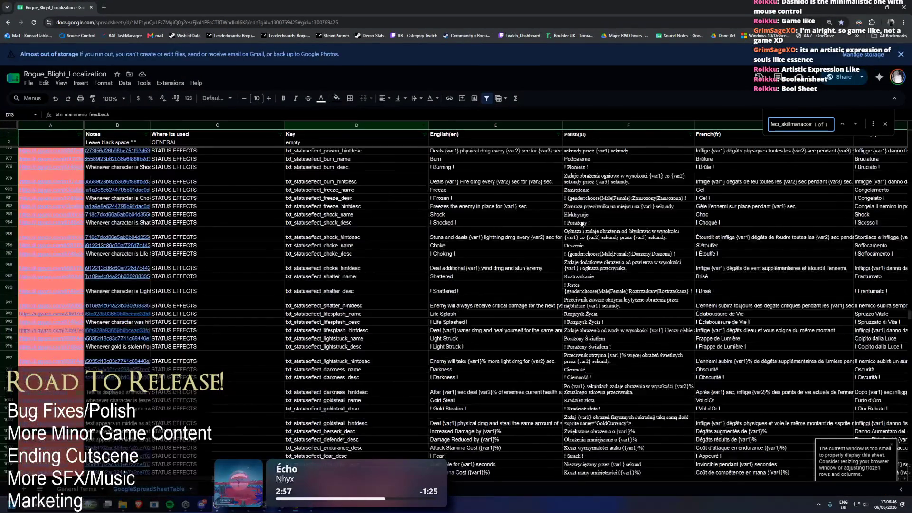
pyautogui.click(508, 372)
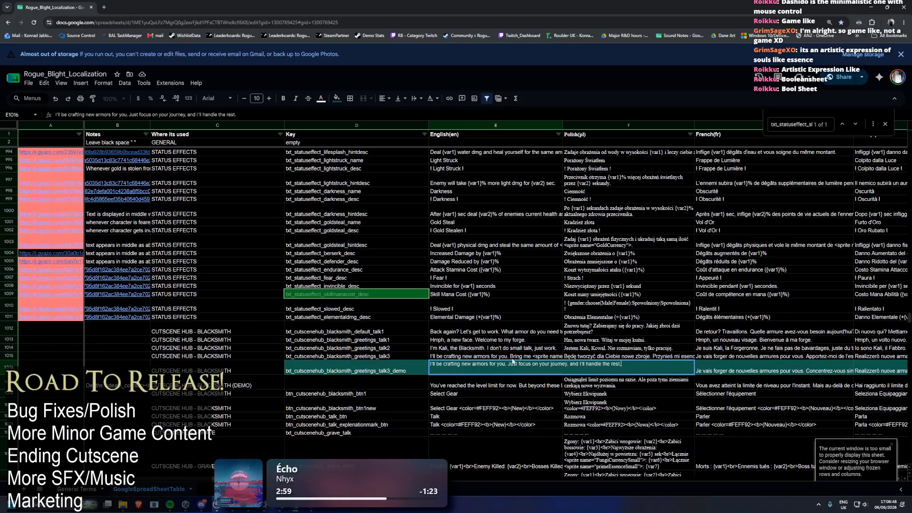
pyautogui.click(487, 295)
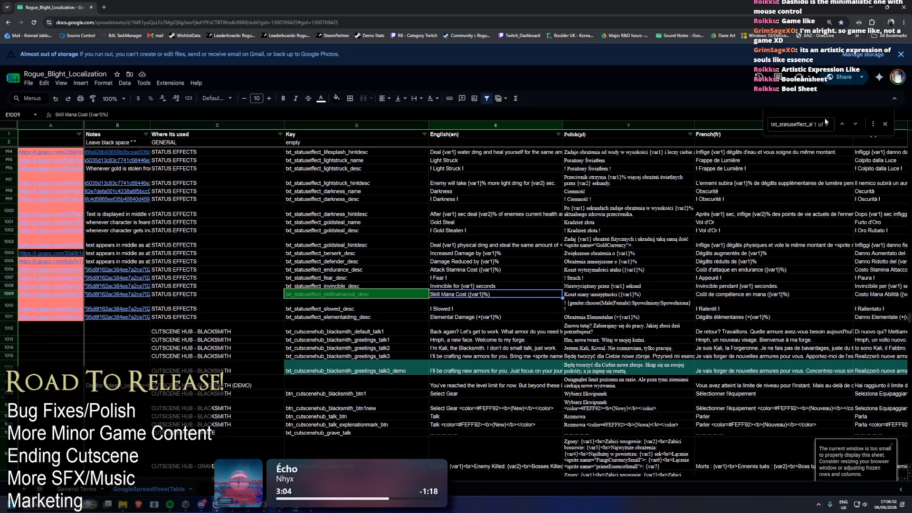
pyautogui.hotkey('alt', 'Tab')
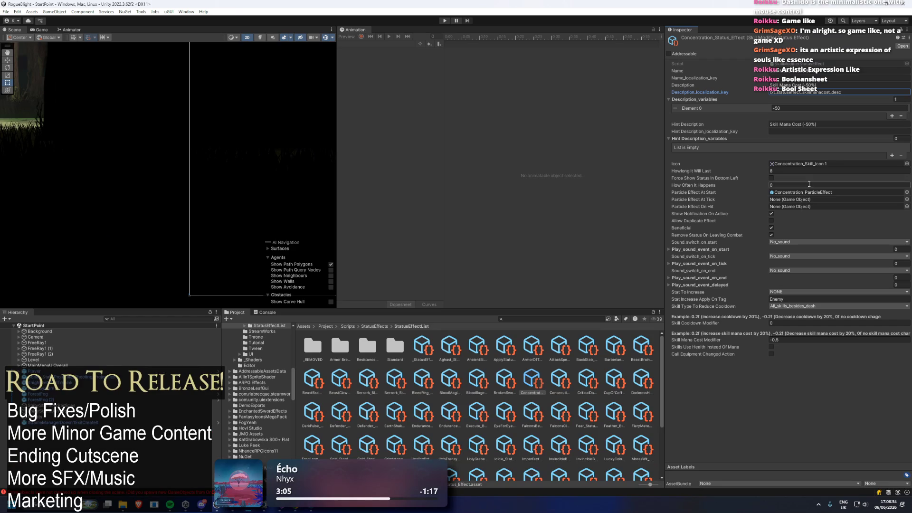
# Step: Search the project for 'skill mana' and inspect the SkillManaCostReductionSpawner prefab
pyautogui.click(529, 320)
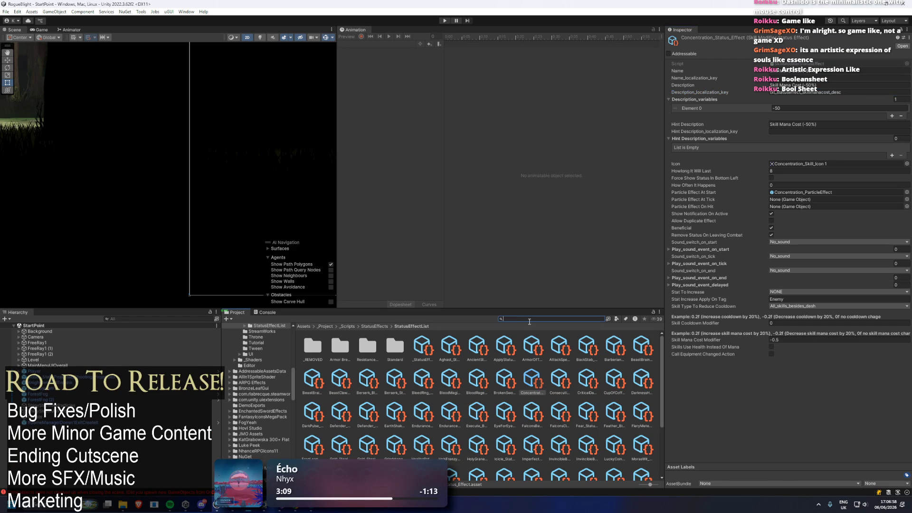
pyautogui.write('skill ma')
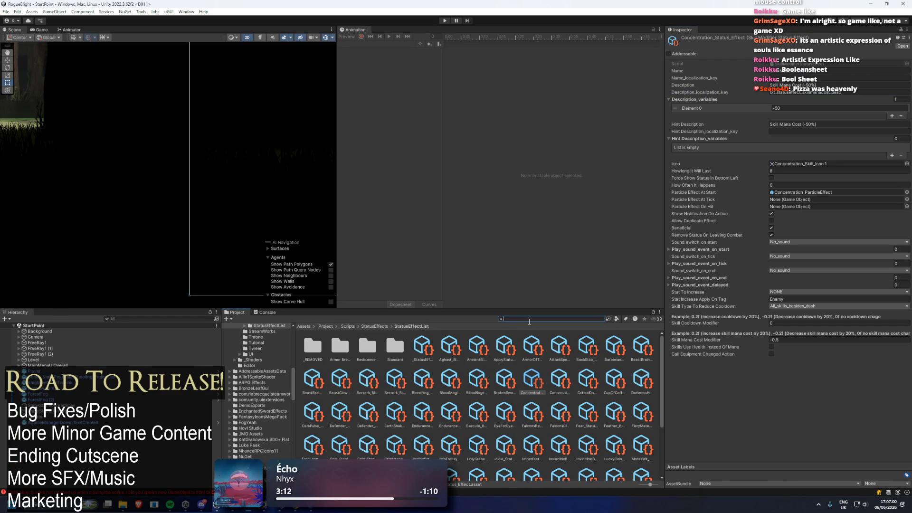
pyautogui.write('na')
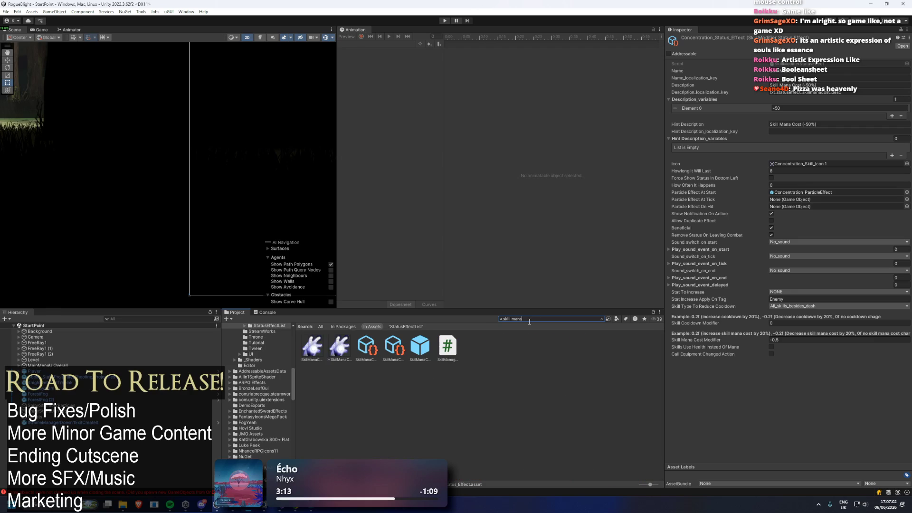
pyautogui.click(421, 350)
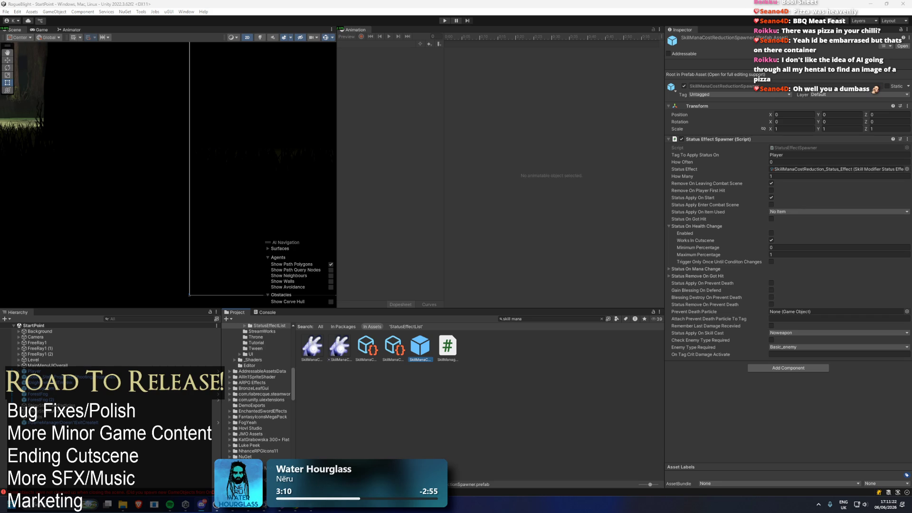
# Step: Enlarge the pepperoni pizza photo in Chrome to full window height, then close its tab
pyautogui.hotkey('alt', 'Tab')
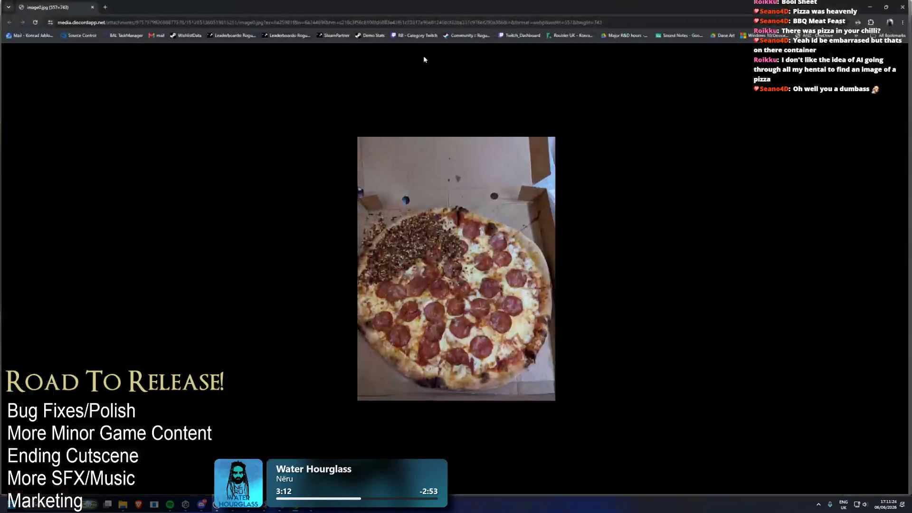
pyautogui.hotkey('ctrl', '+')
pyautogui.hotkey('ctrl', '+')
pyautogui.hotkey('ctrl', '+')
pyautogui.scroll(-2, 496, 353)
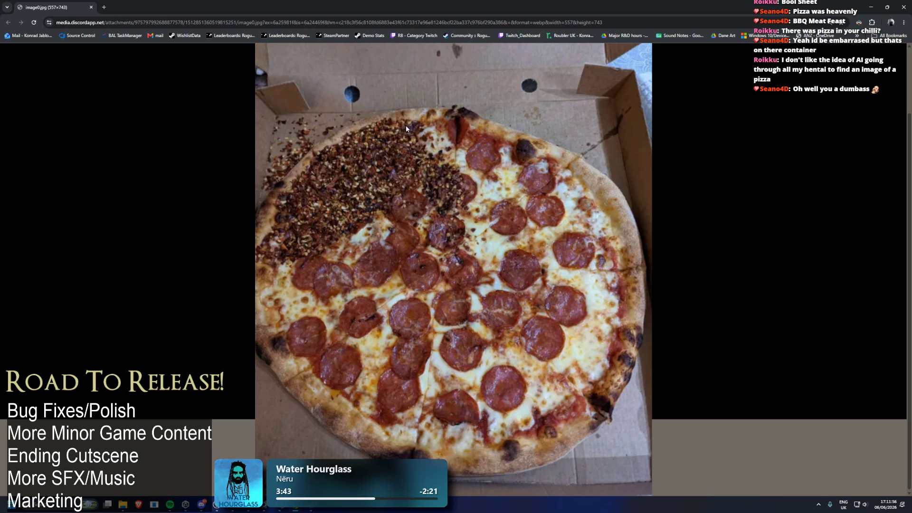
pyautogui.middleClick(67, 7)
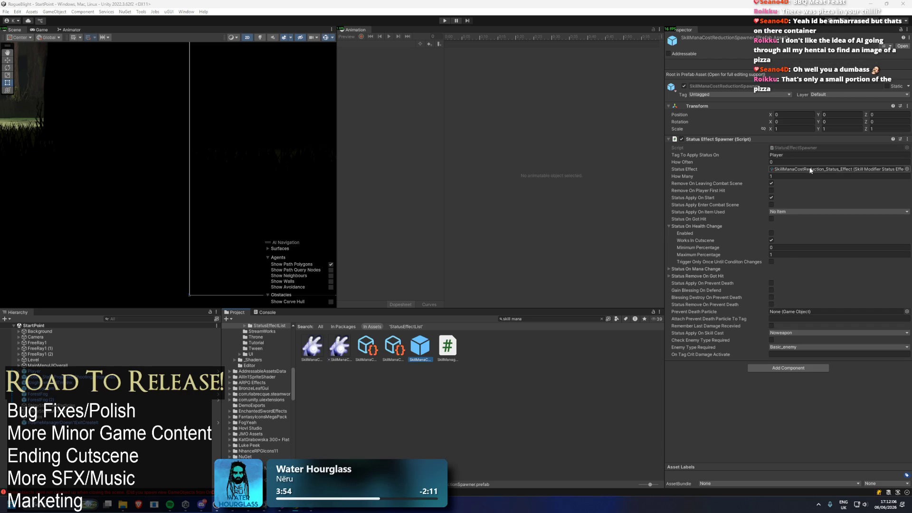
# Step: Search the Project for 'concen' and inspect the Concentration_Skill prefab
pyautogui.click(538, 318)
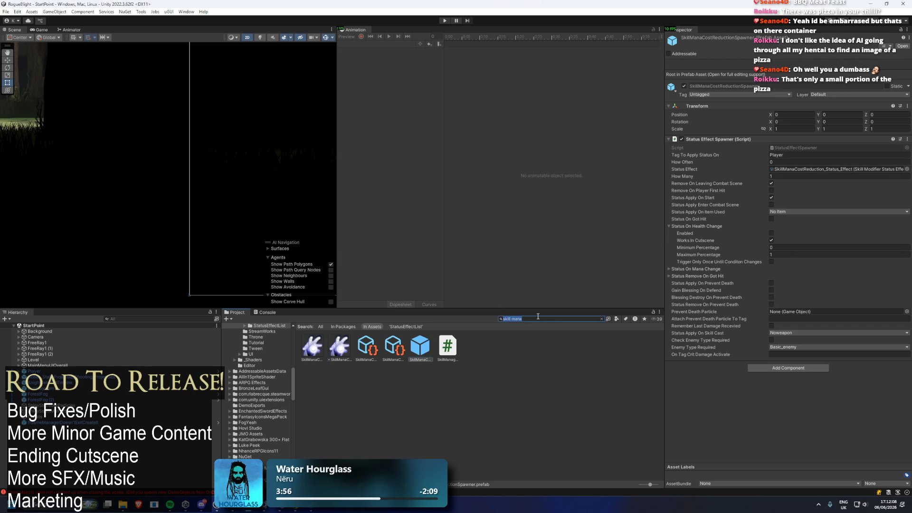
pyautogui.write('con')
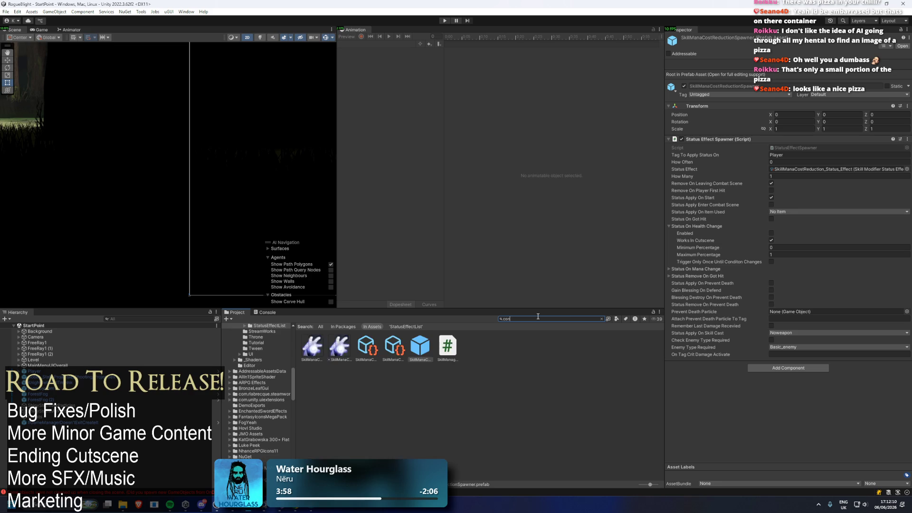
pyautogui.write('cen')
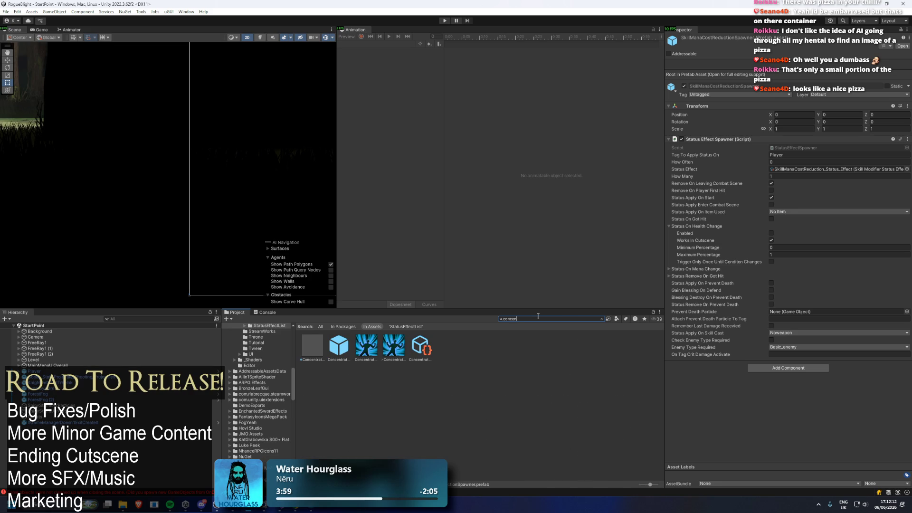
pyautogui.click(338, 345)
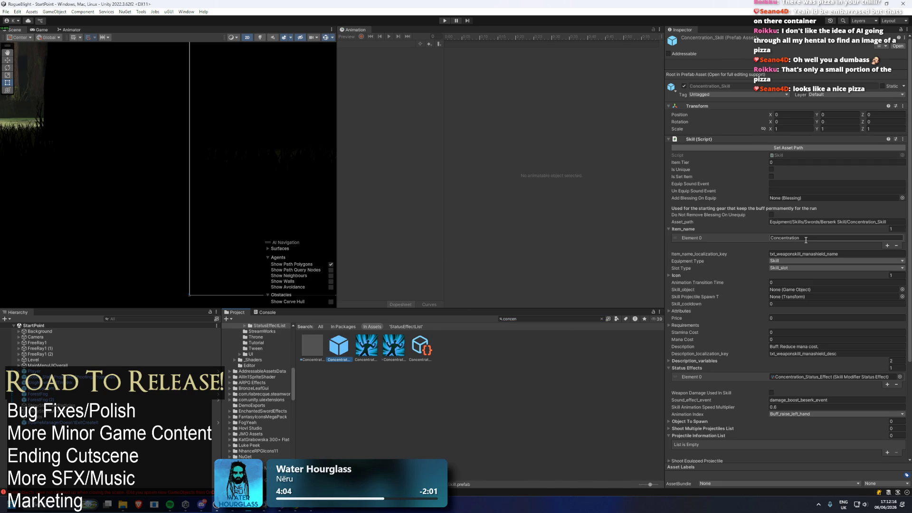
pyautogui.scroll(-2, 859, 220)
pyautogui.scroll(-3, 859, 218)
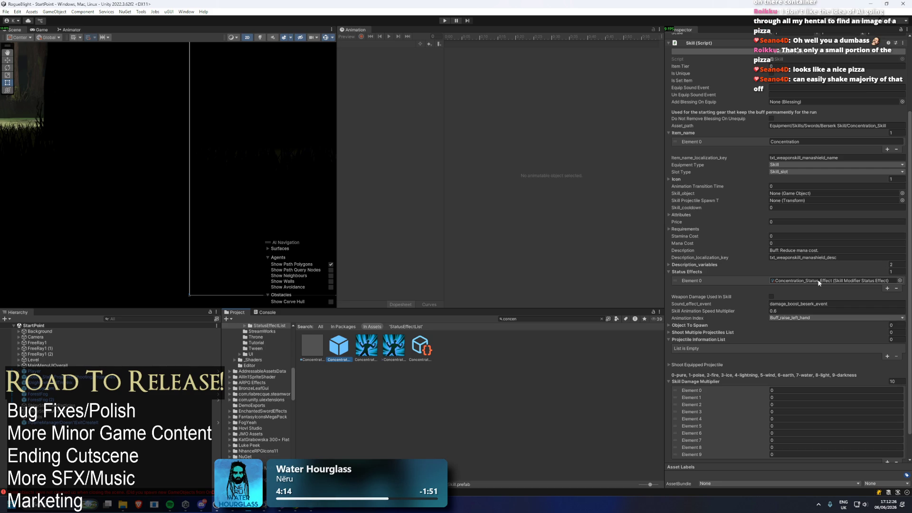
# Step: Ping the Concentration_Status_Effect it references in StatusEffectList and browse its Inspector
pyautogui.click(818, 282)
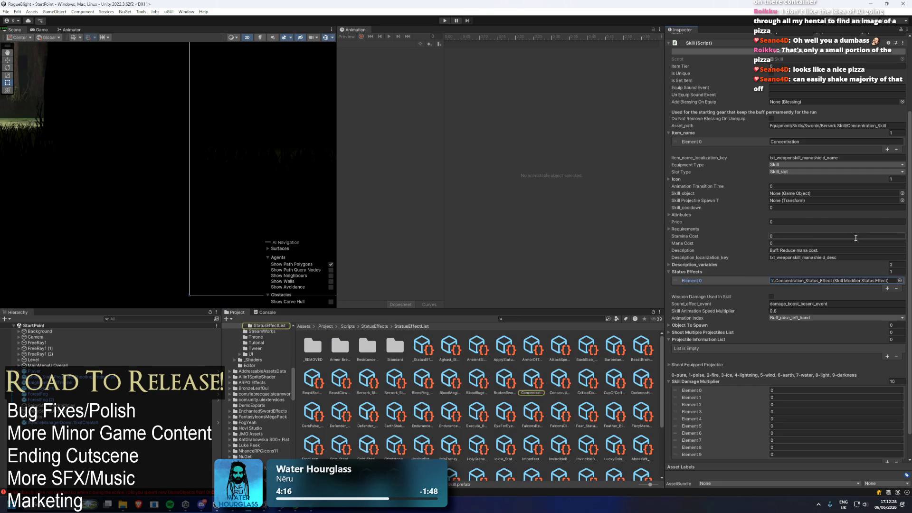
pyautogui.scroll(5, 850, 237)
pyautogui.click(725, 276)
pyautogui.click(724, 275)
pyautogui.scroll(-5, 790, 233)
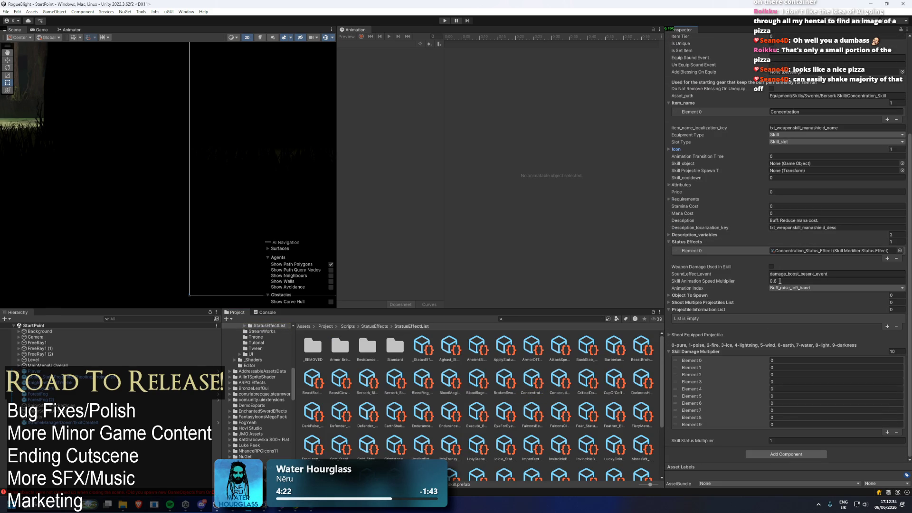
pyautogui.scroll(4, 791, 300)
pyautogui.scroll(2, 795, 304)
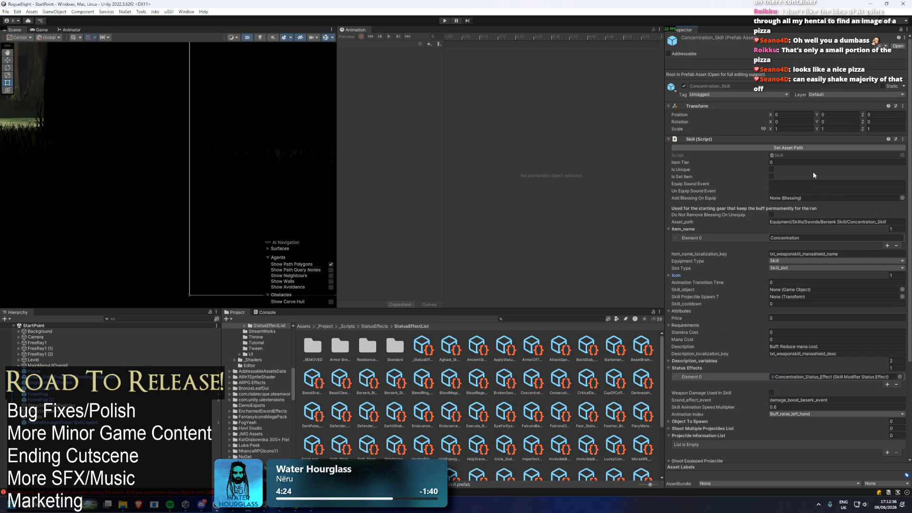
pyautogui.click(528, 319)
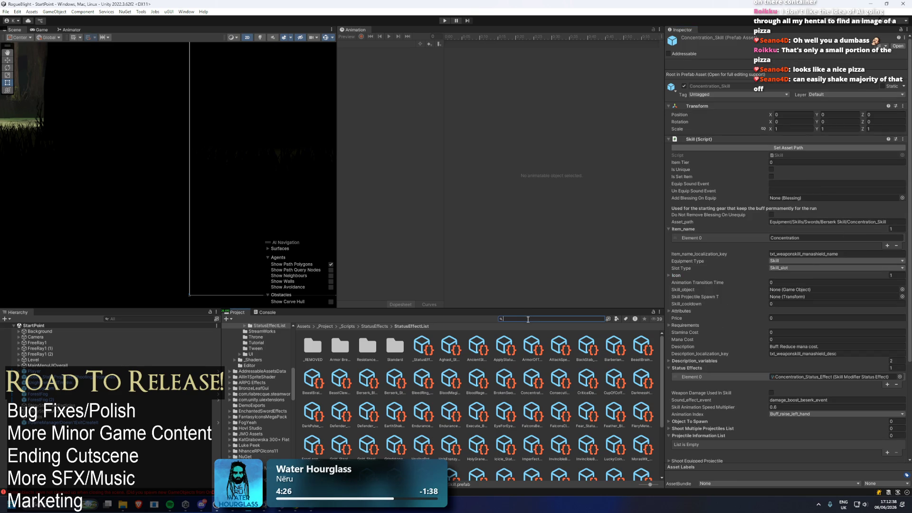
# Step: Search the Project for 'mana shield' and select the Mana Shield prefab
pyautogui.write('concent')
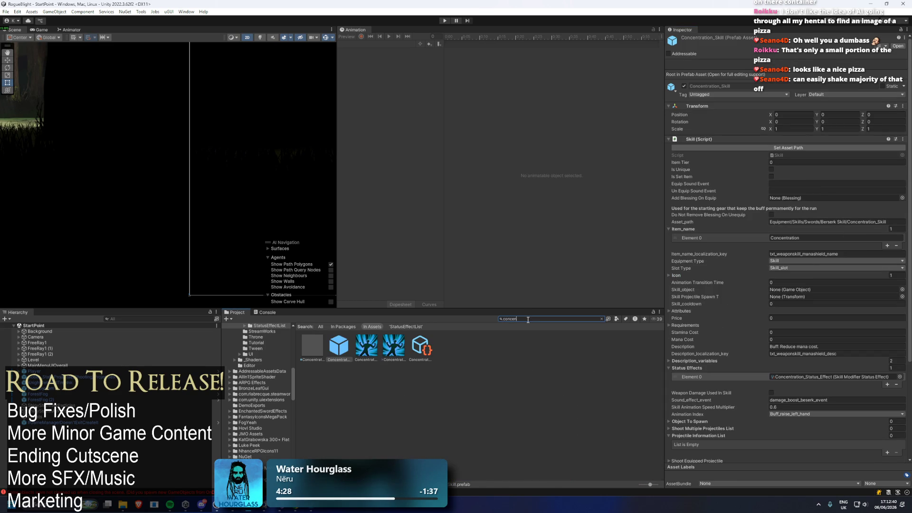
pyautogui.press('Down')
pyautogui.press('Right')
pyautogui.press('Right')
pyautogui.press('Right')
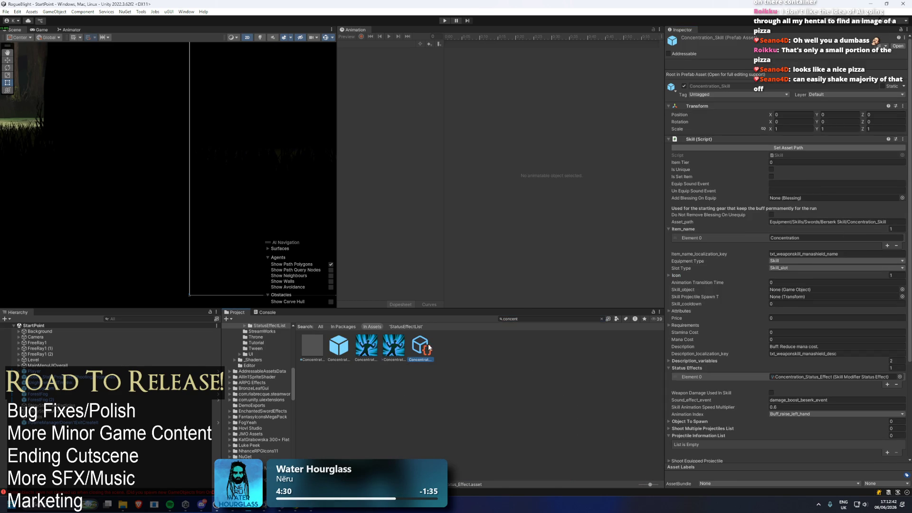
pyautogui.write('mana')
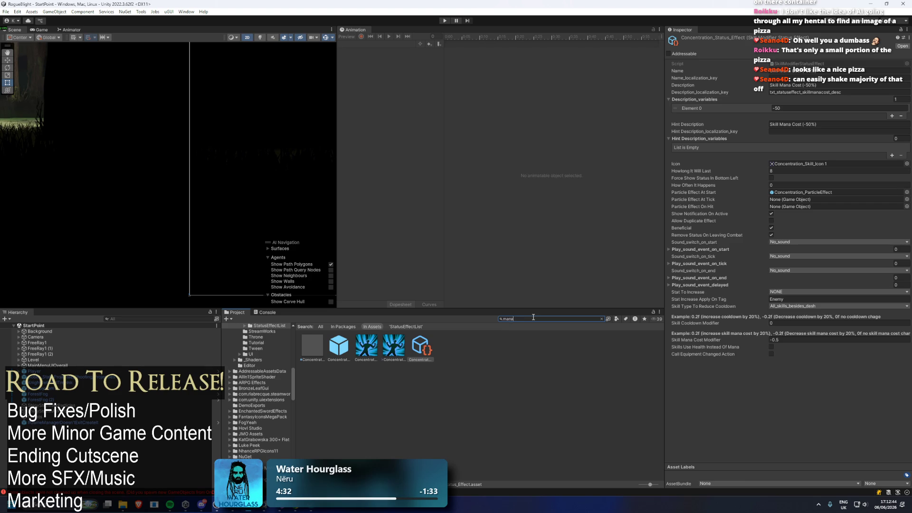
pyautogui.write(' shield')
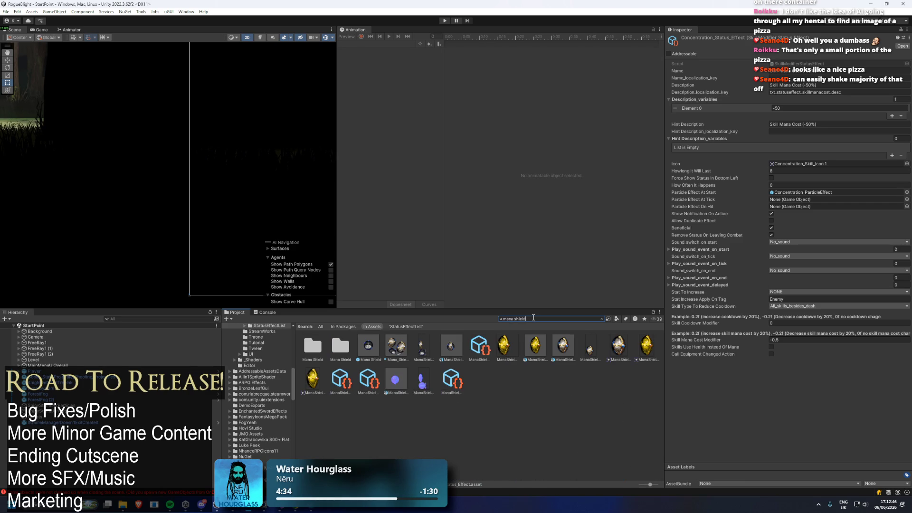
pyautogui.click(368, 345)
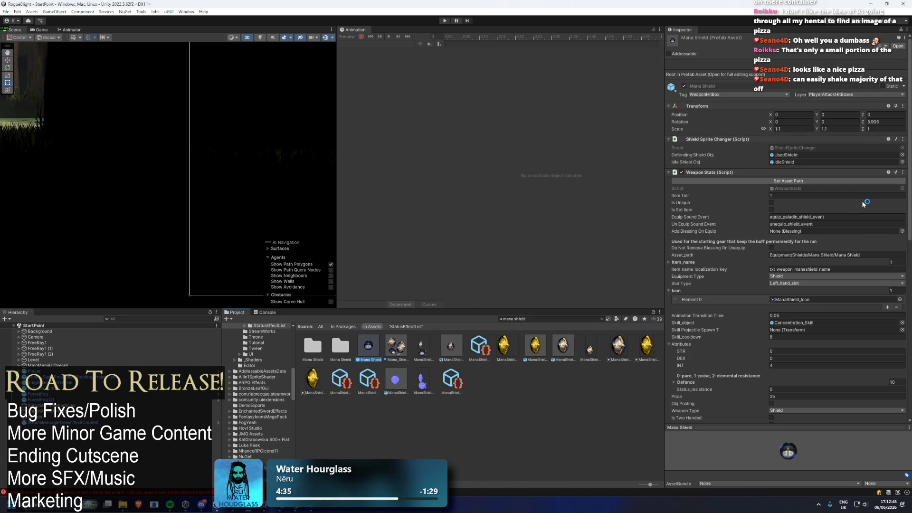
# Step: Review Mana Shield's Item_name and weapon stats, then ping and select its Concentration_Skill asset
pyautogui.moveTo(867, 230)
pyautogui.mouseDown()
pyautogui.moveTo(829, 252)
pyautogui.moveTo(845, 278)
pyautogui.moveTo(808, 304)
pyautogui.moveTo(791, 331)
pyautogui.mouseUp()
pyautogui.click(733, 261)
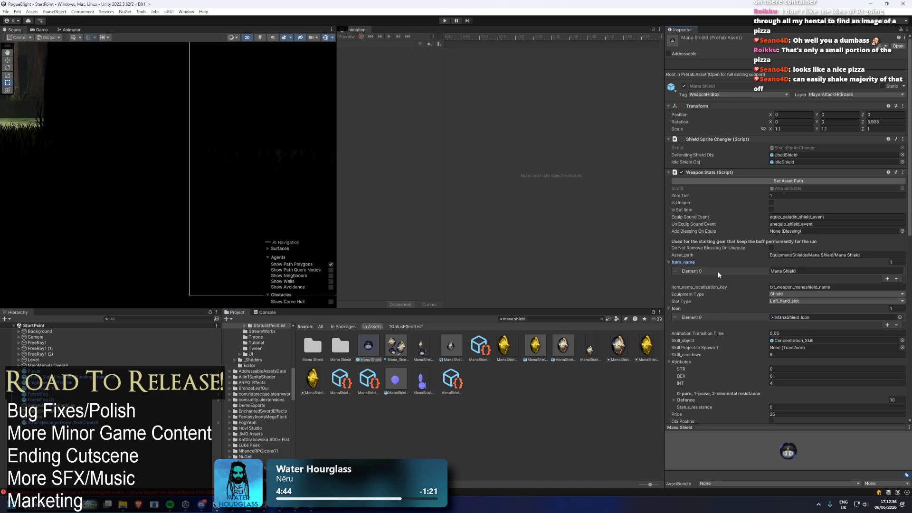
pyautogui.scroll(-5, 839, 215)
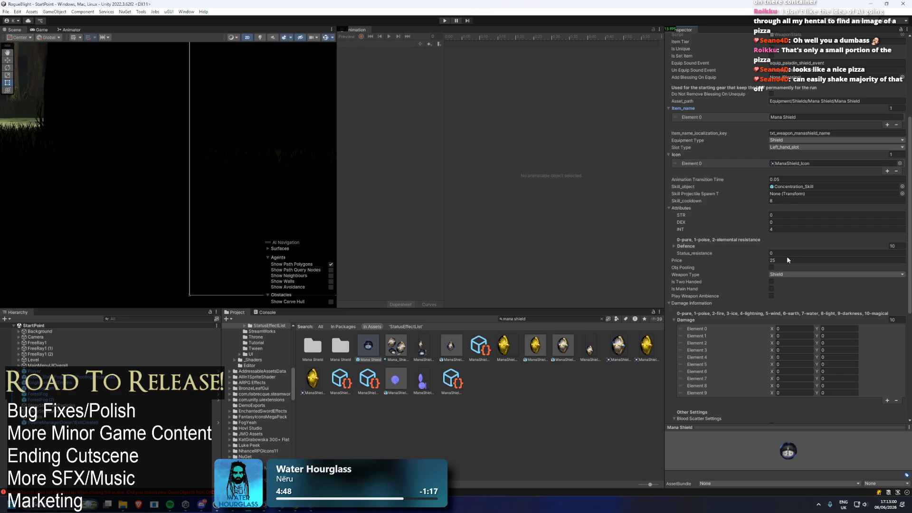
pyautogui.scroll(-2, 783, 256)
pyautogui.scroll(-5, 792, 252)
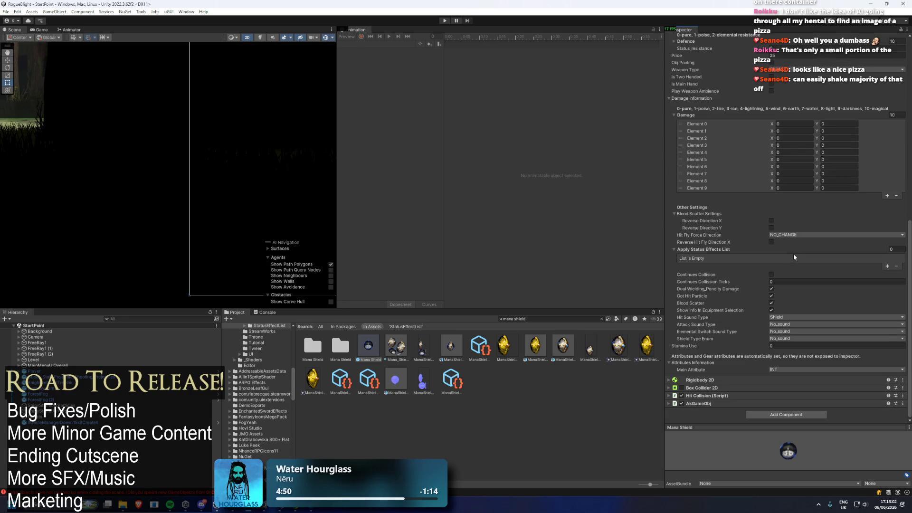
pyautogui.scroll(8, 794, 247)
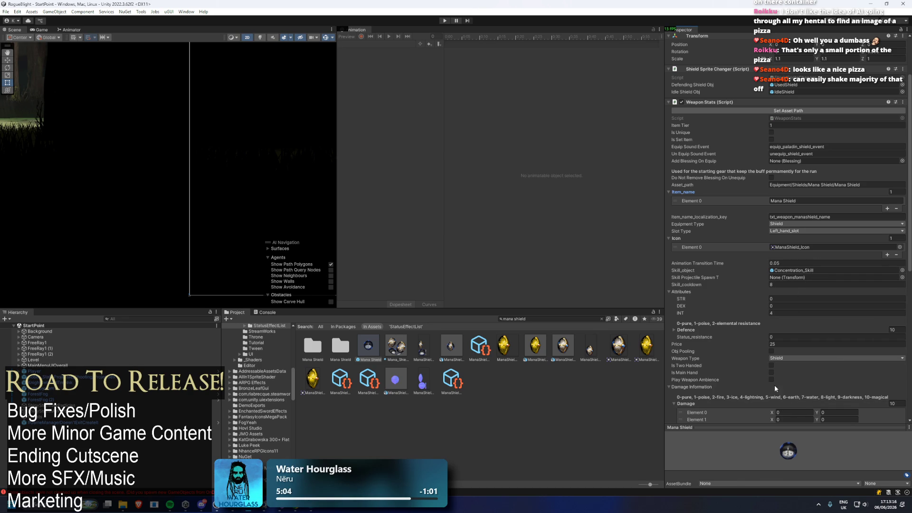
pyautogui.click(819, 270)
pyautogui.click(365, 346)
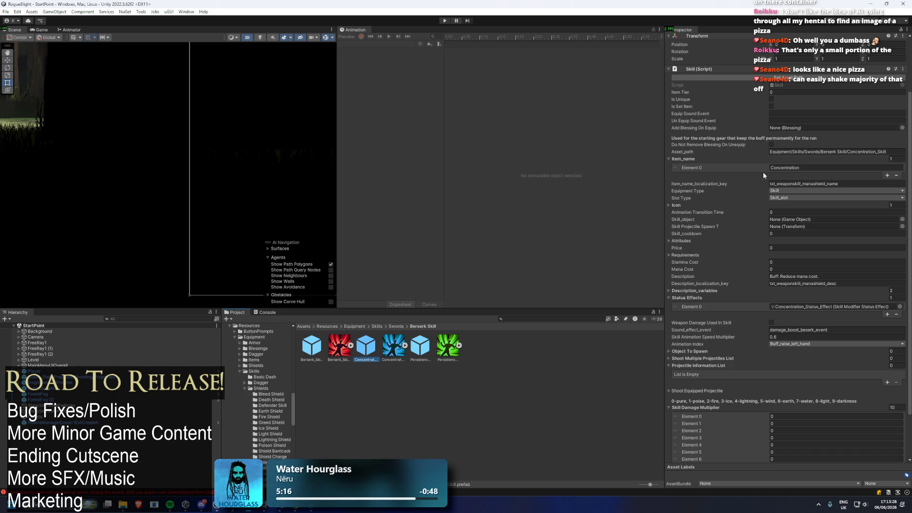
# Step: Change Concentration_Skill's Description_variables Element 1 from 15 to 8 and enter Play mode
pyautogui.click(703, 297)
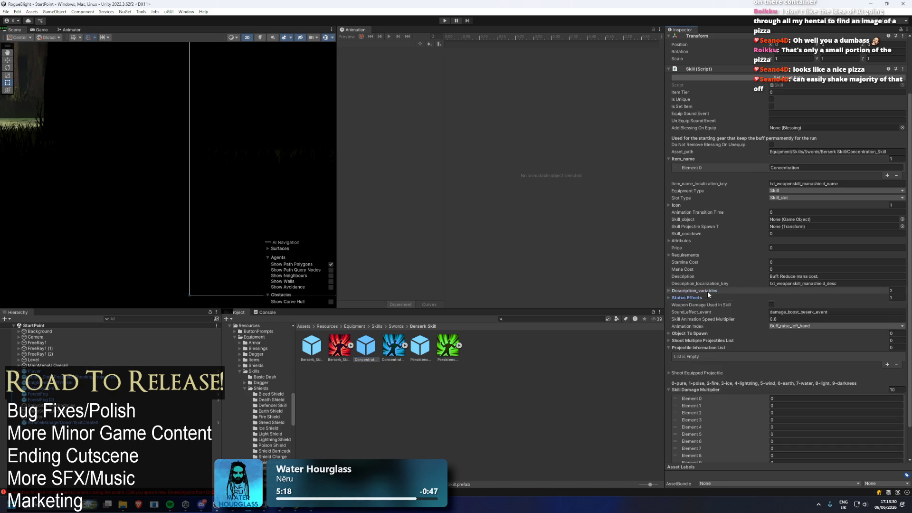
pyautogui.click(707, 291)
pyautogui.click(828, 307)
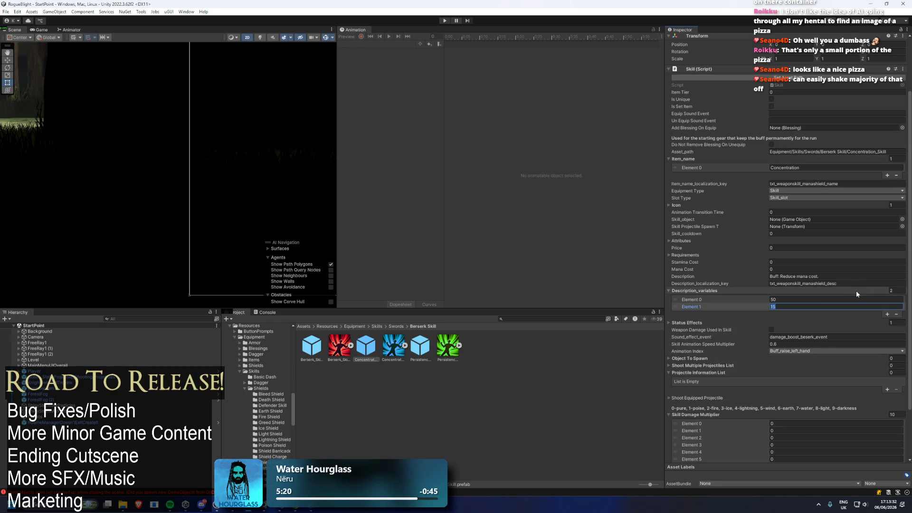
pyautogui.write('8')
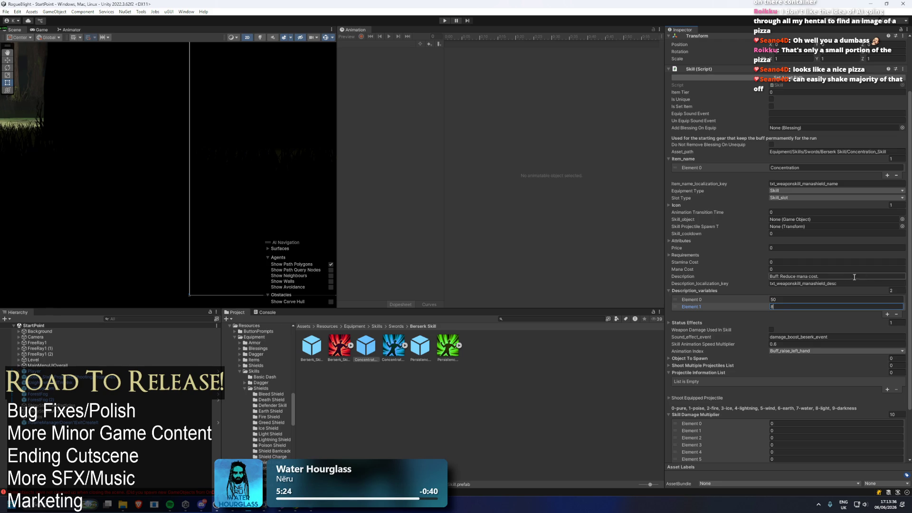
pyautogui.scroll(-3, 830, 163)
pyautogui.scroll(5, 830, 163)
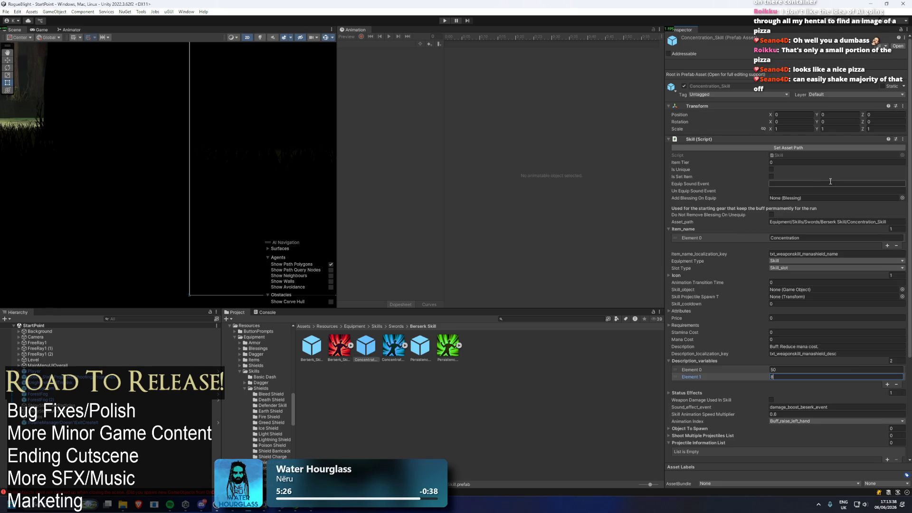
pyautogui.click(444, 21)
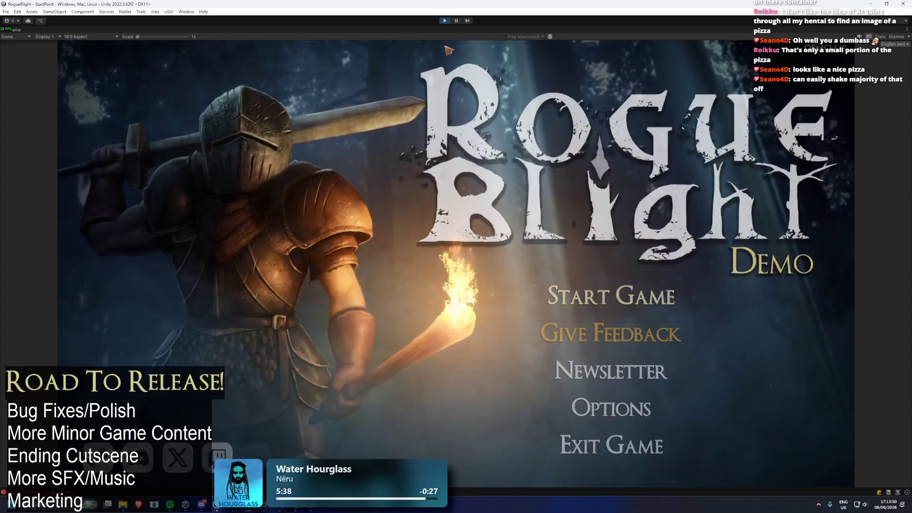
# Step: Dismiss the reward prompt, save and quit the tutorial, and load save slot 2
pyautogui.press('Return')
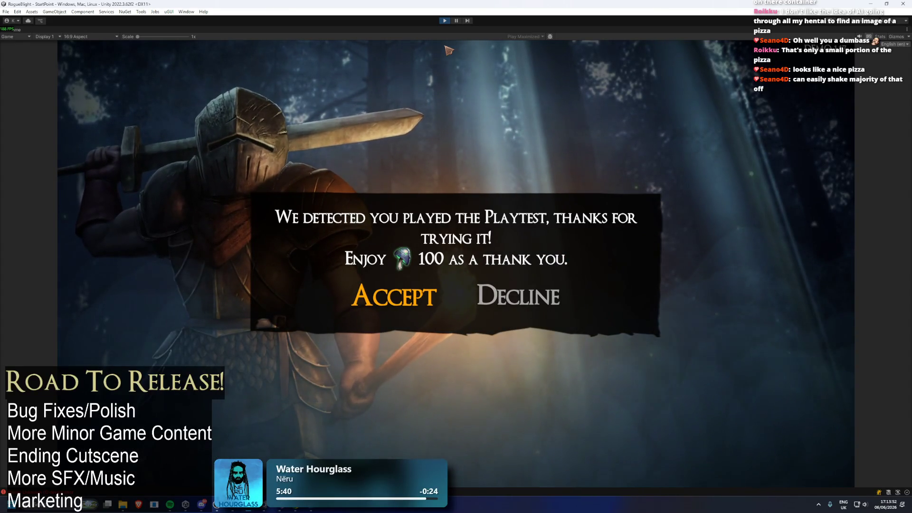
pyautogui.click(549, 302)
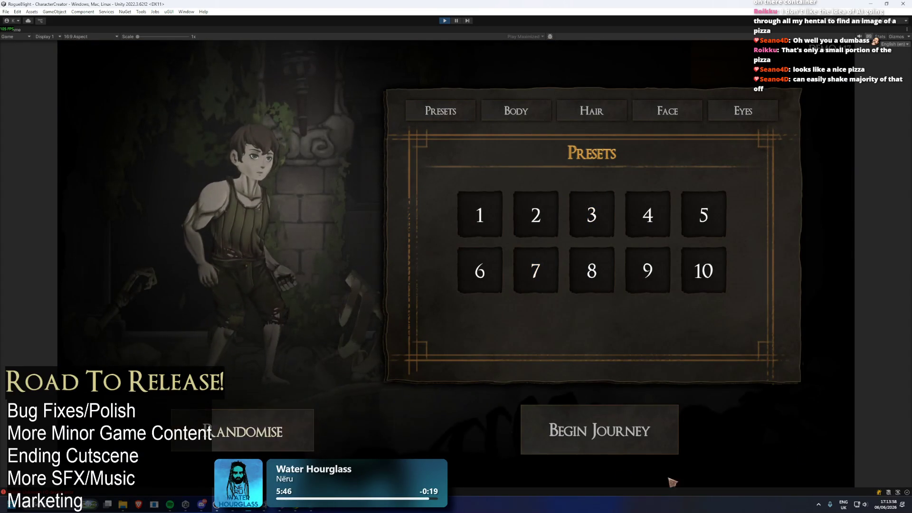
pyautogui.click(637, 420)
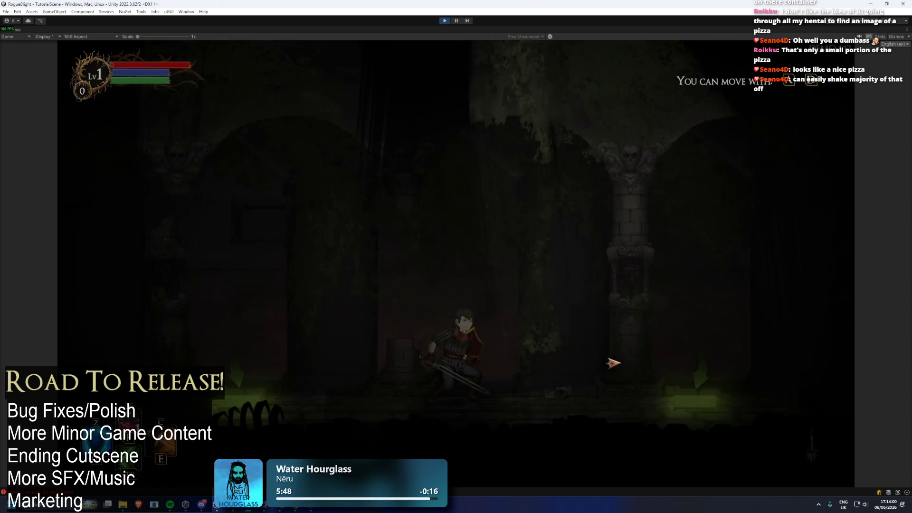
pyautogui.press('Escape')
pyautogui.click(447, 325)
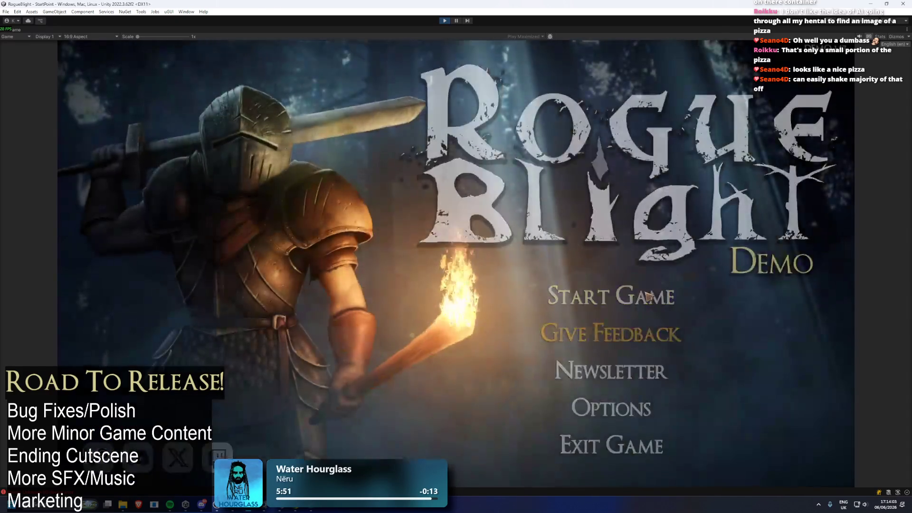
pyautogui.click(610, 293)
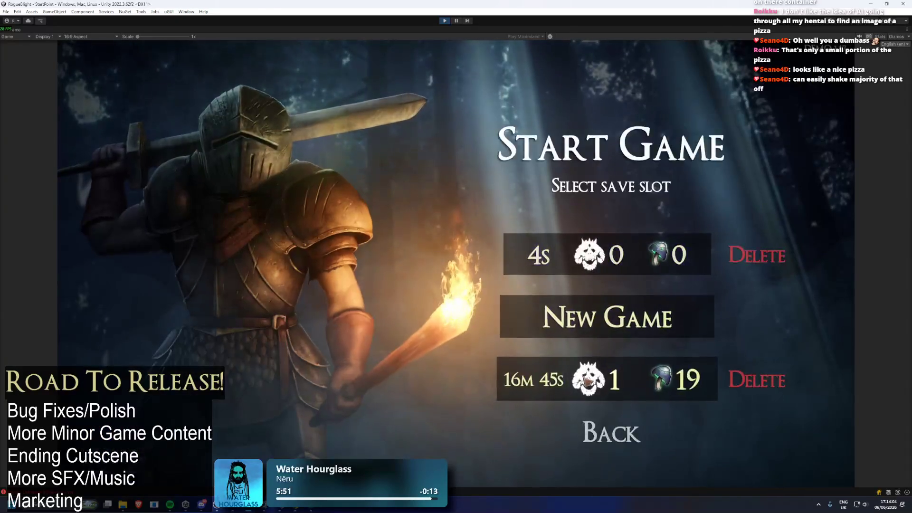
pyautogui.click(589, 375)
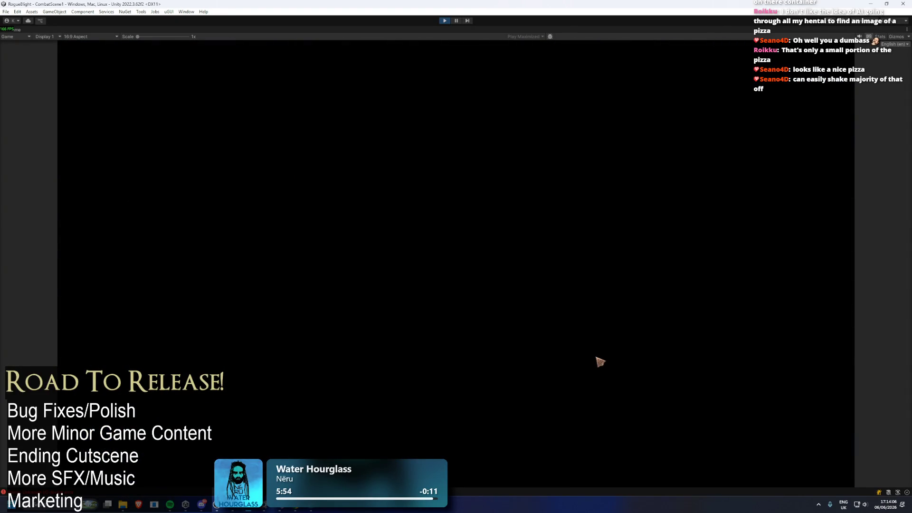
# Step: Open the equipment panel and enable cheats with F1 to unlock all gear
pyautogui.press('Tab')
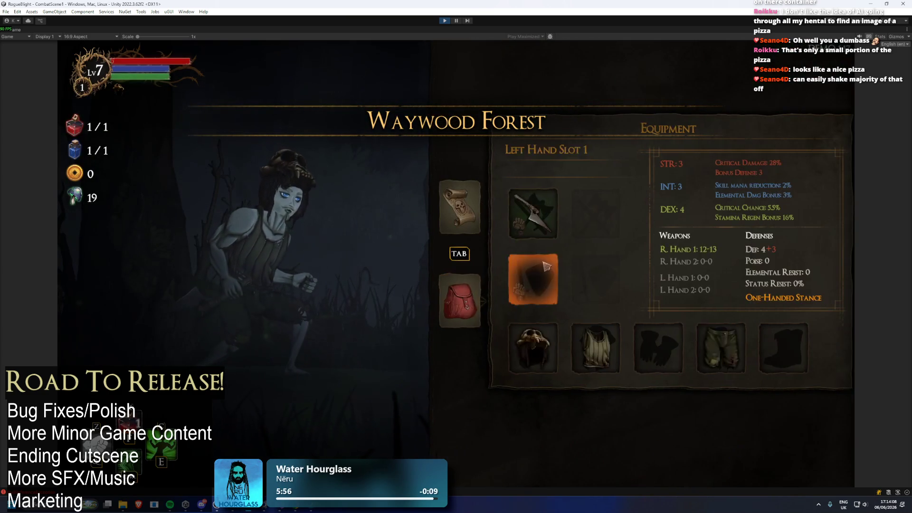
pyautogui.press('Up')
pyautogui.press('Return')
pyautogui.click(731, 430)
pyautogui.press('F1')
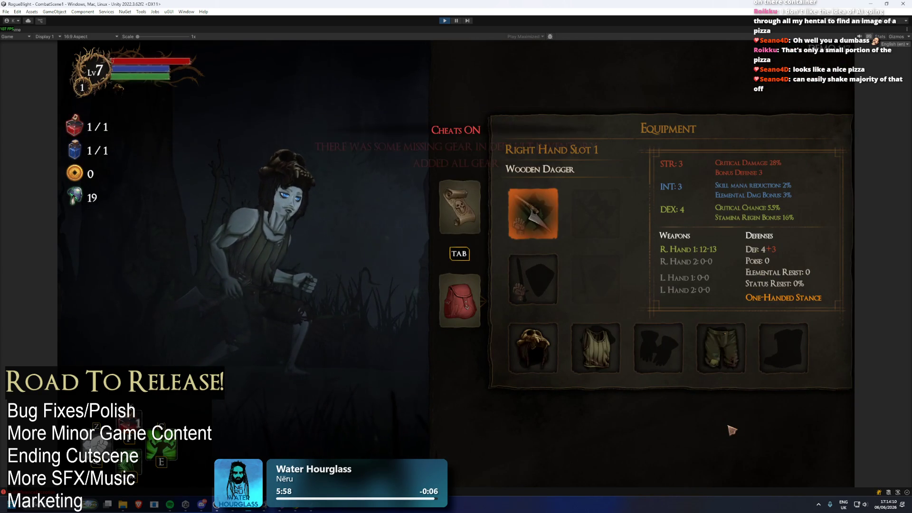
pyautogui.press('Return')
pyautogui.scroll(-10, 798, 261)
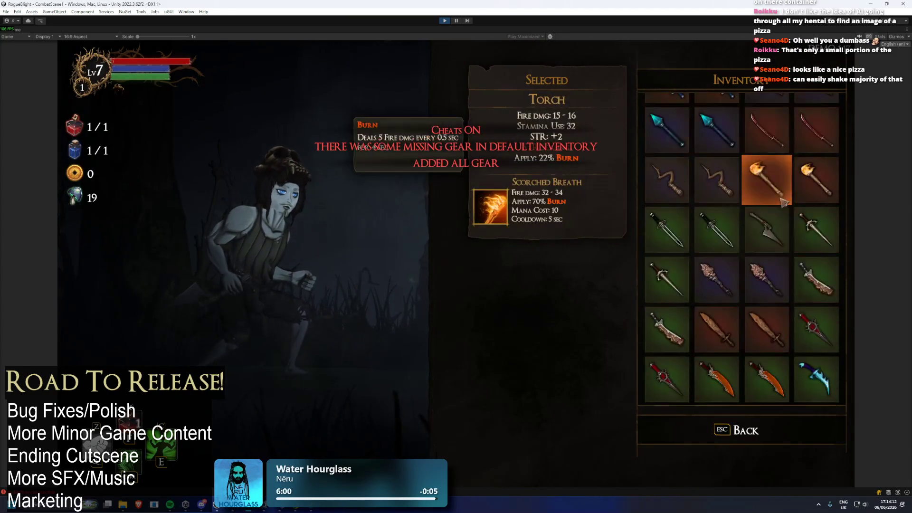
pyautogui.scroll(-4, 798, 261)
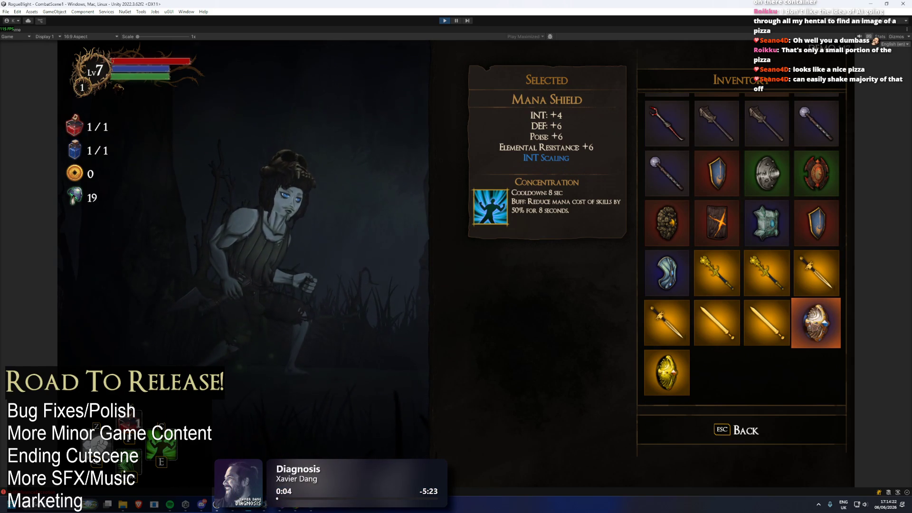
# Step: Equip the Ice Sword in the right hand and resume gameplay
pyautogui.press('Escape')
pyautogui.click(533, 213)
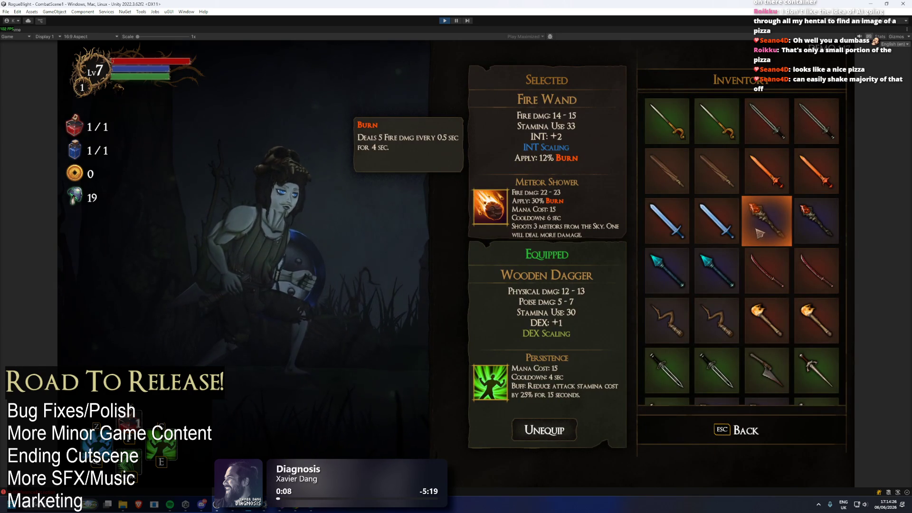
pyautogui.click(700, 227)
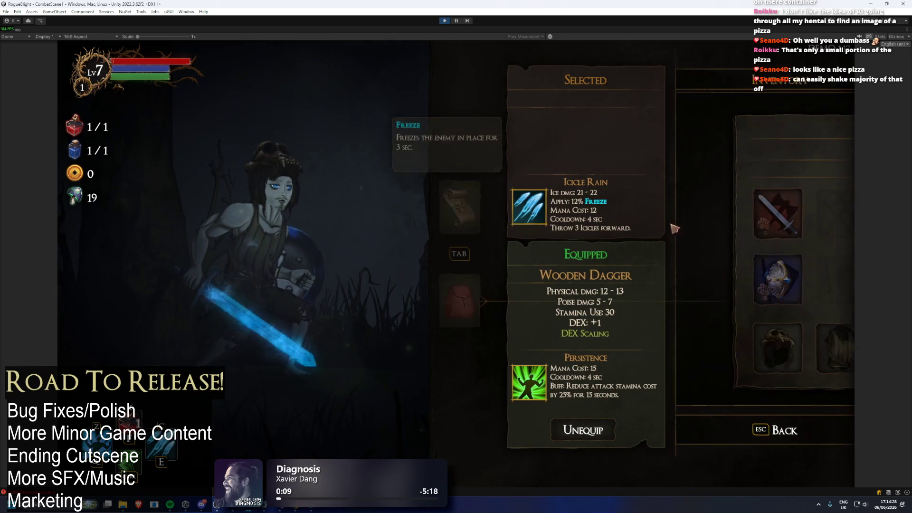
pyautogui.press('Tab')
pyautogui.press('Escape')
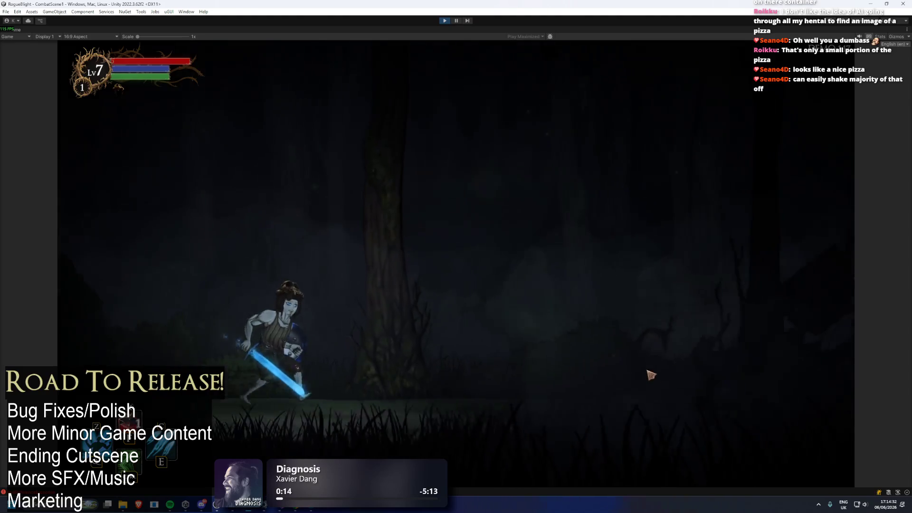
# Step: Activate the -50% skill mana cost buff and test swings with the Ice Sword
pyautogui.press('d')
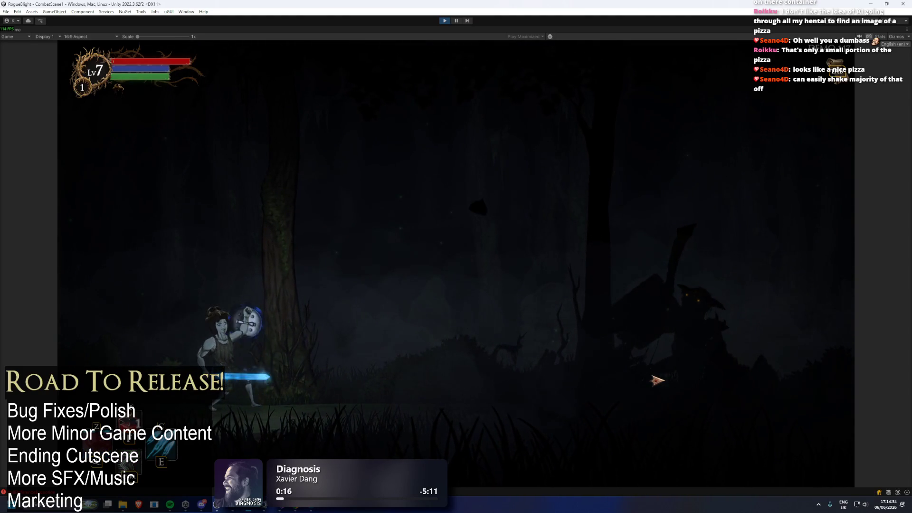
pyautogui.press('a')
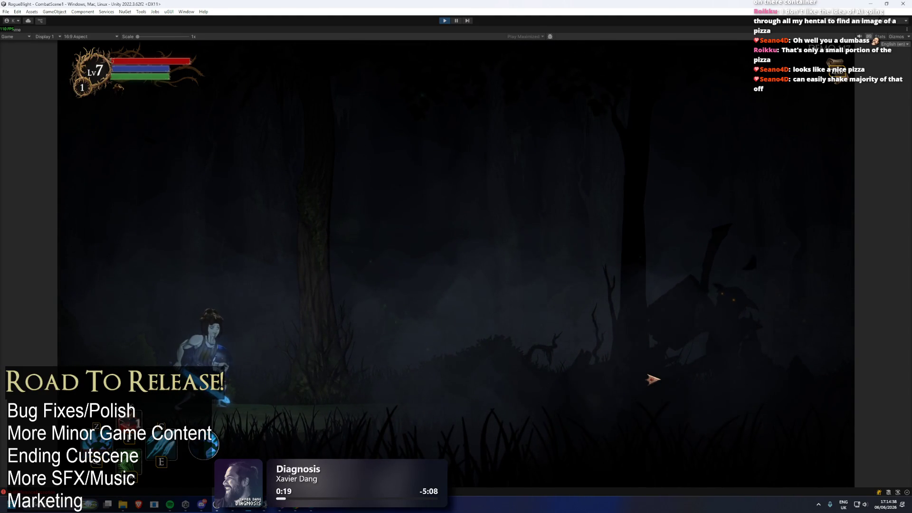
pyautogui.click(650, 377)
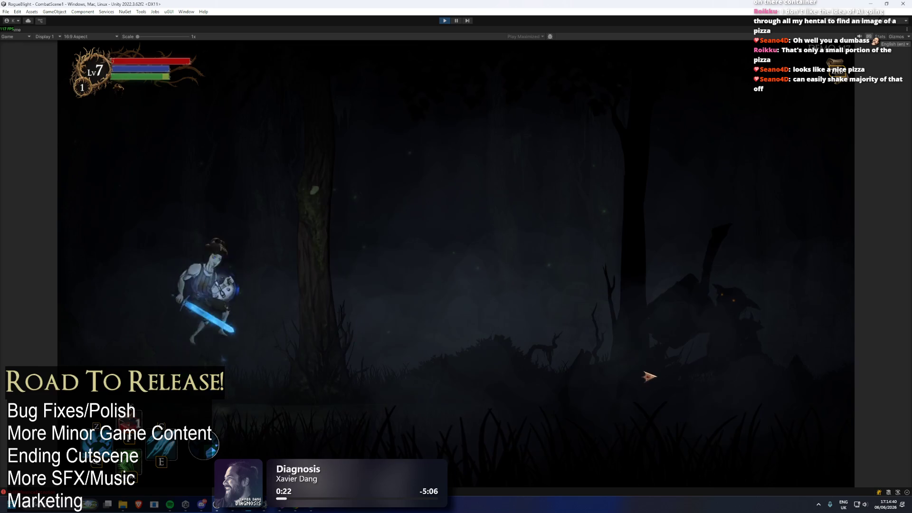
pyautogui.press('space')
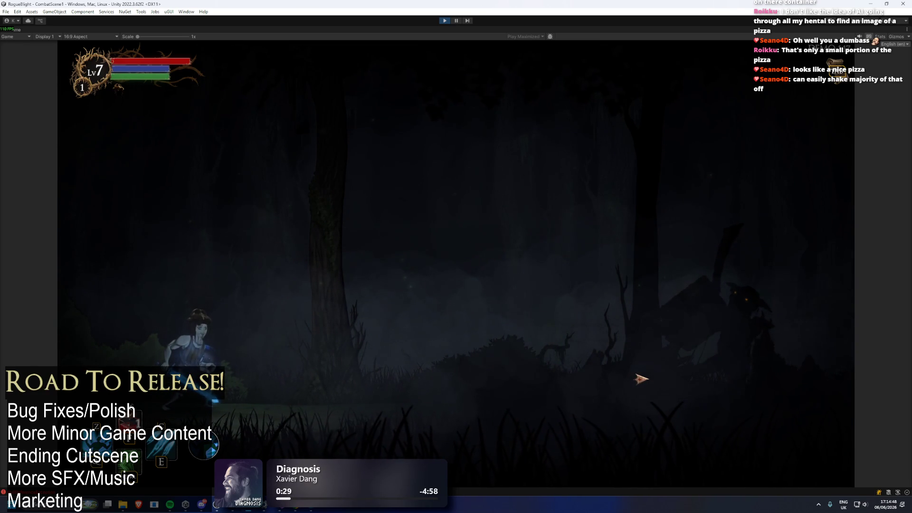
pyautogui.press('space')
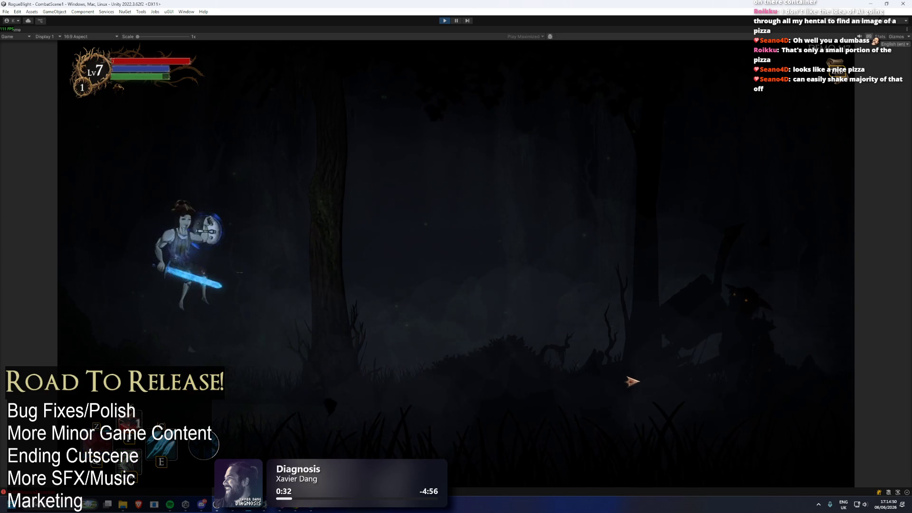
# Step: Dash at the goblin, attack it repeatedly, and exit Play mode
pyautogui.press('e')
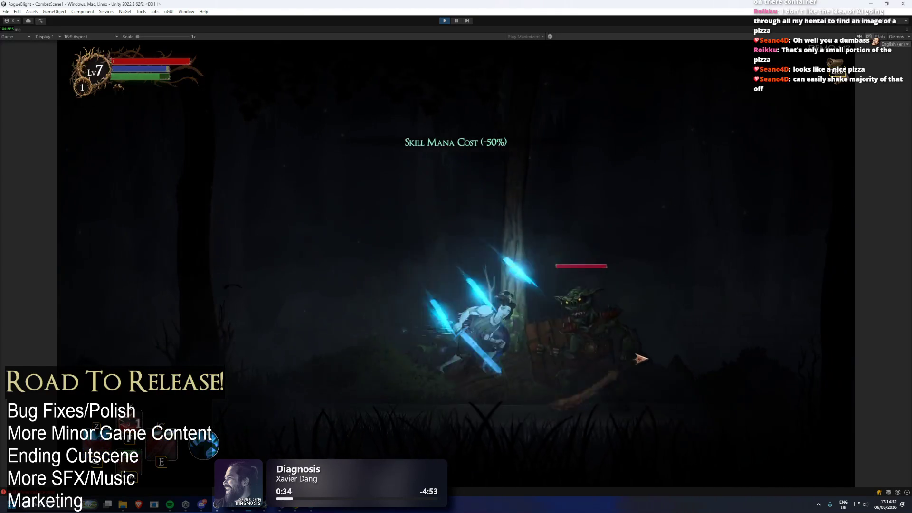
pyautogui.click(655, 365)
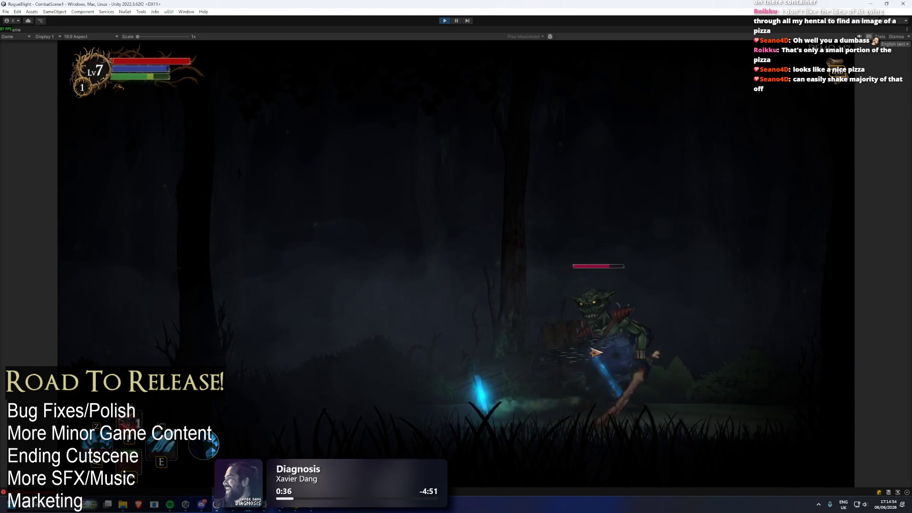
pyautogui.click(695, 355)
pyautogui.click(713, 360)
pyautogui.click(713, 361)
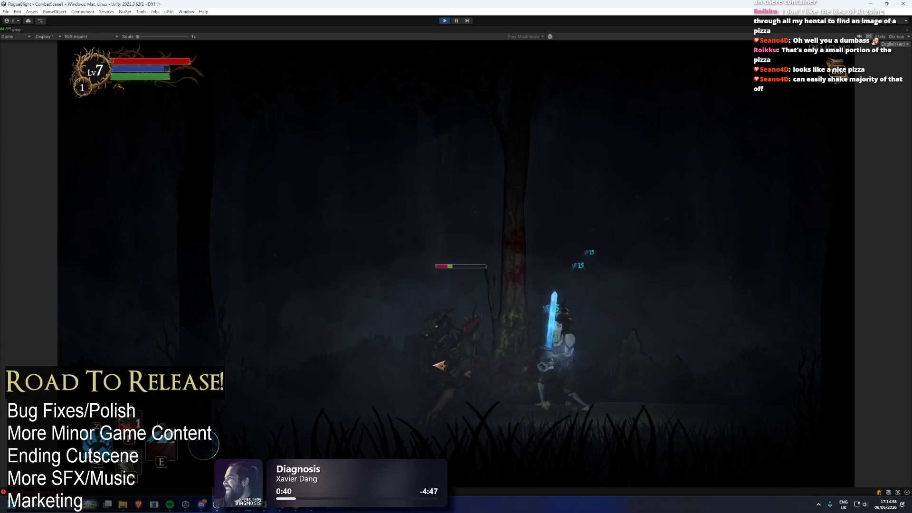
pyautogui.click(445, 21)
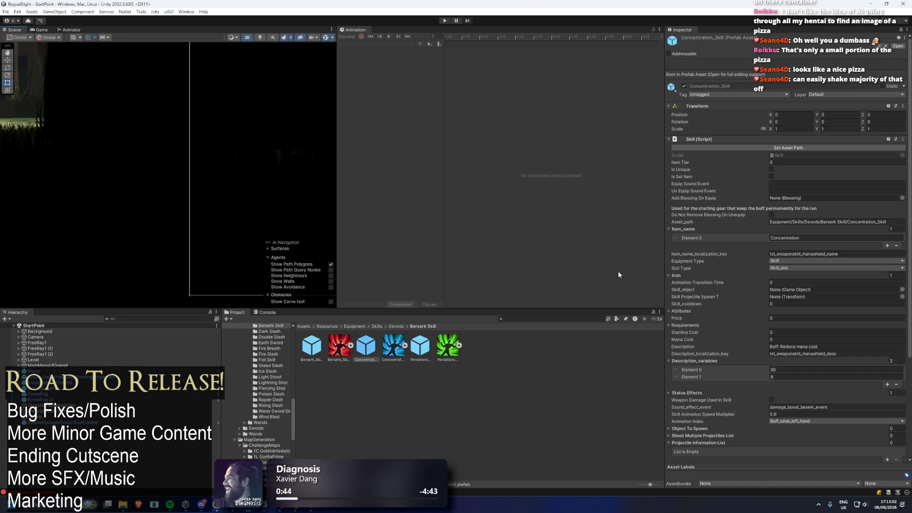
# Step: On Concentration_Skill, set the speed multiplier to 0.9 and description Element 0 to 25
pyautogui.scroll(-3, 817, 226)
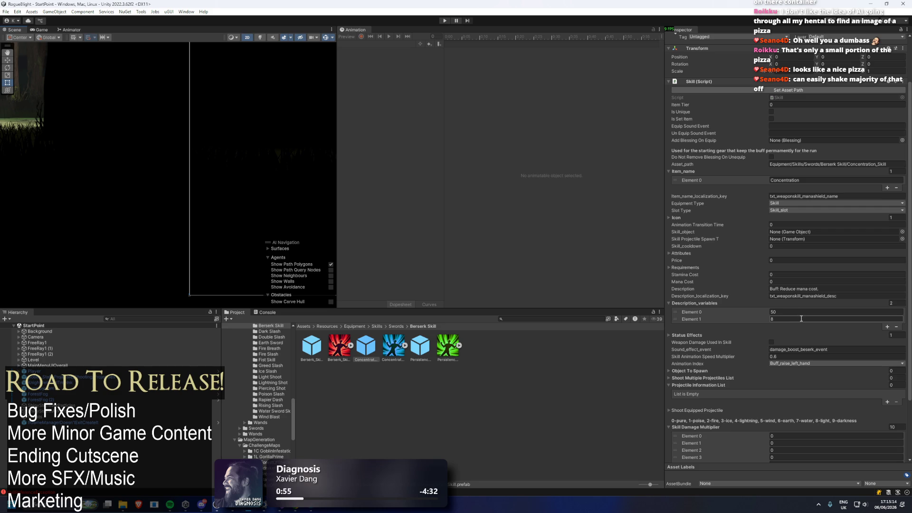
pyautogui.click(800, 319)
pyautogui.write('5')
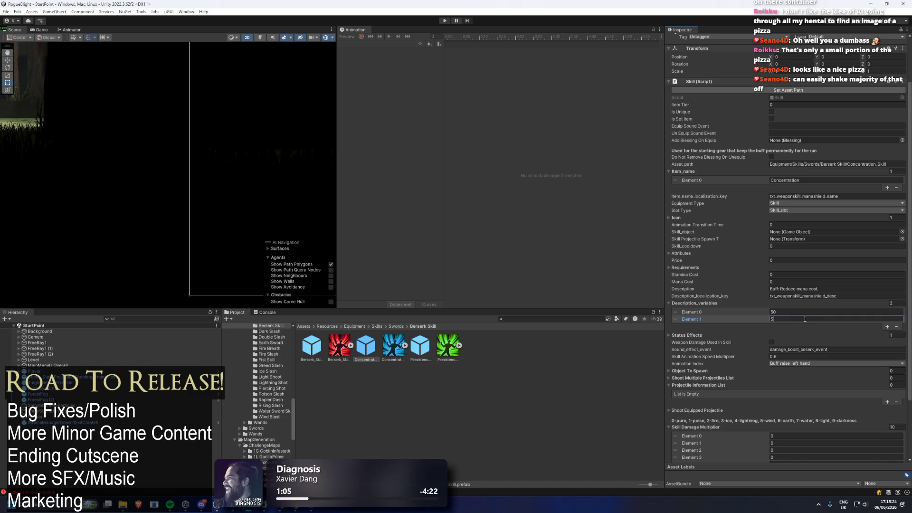
pyautogui.write('6')
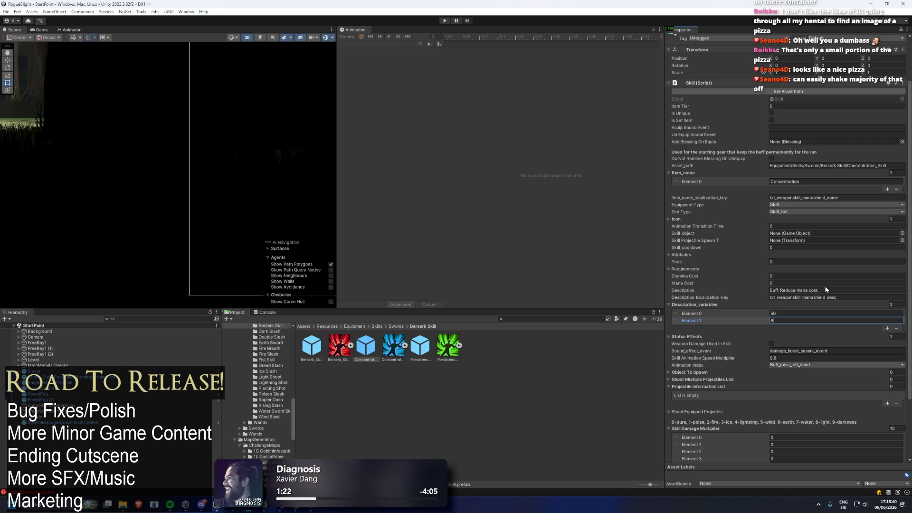
pyautogui.click(793, 357)
pyautogui.write('1')
pyautogui.press('BackSpace')
pyautogui.click(806, 320)
pyautogui.click(788, 313)
pyautogui.write('25')
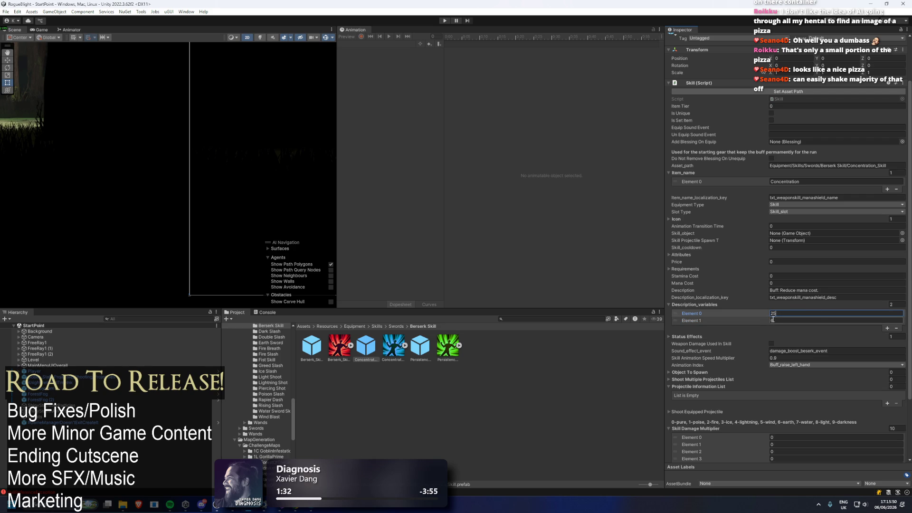
pyautogui.click(771, 321)
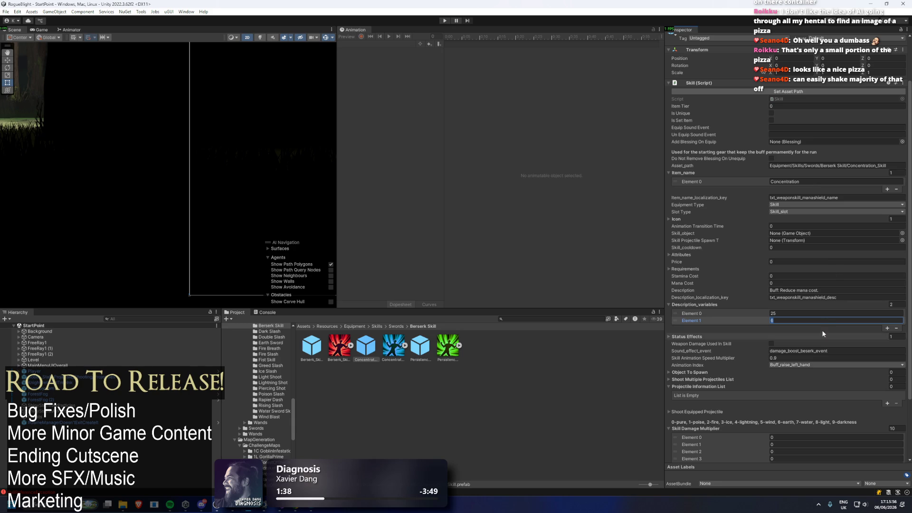
# Step: Give the Concentration status effect -25, a -0.25 mana cost modifier and duration 7
pyautogui.scroll(-4, 836, 259)
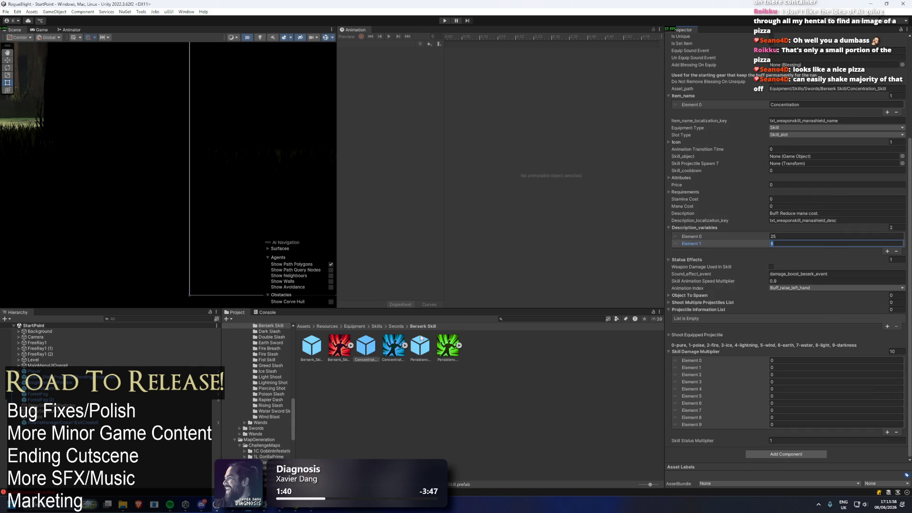
pyautogui.scroll(4, 803, 192)
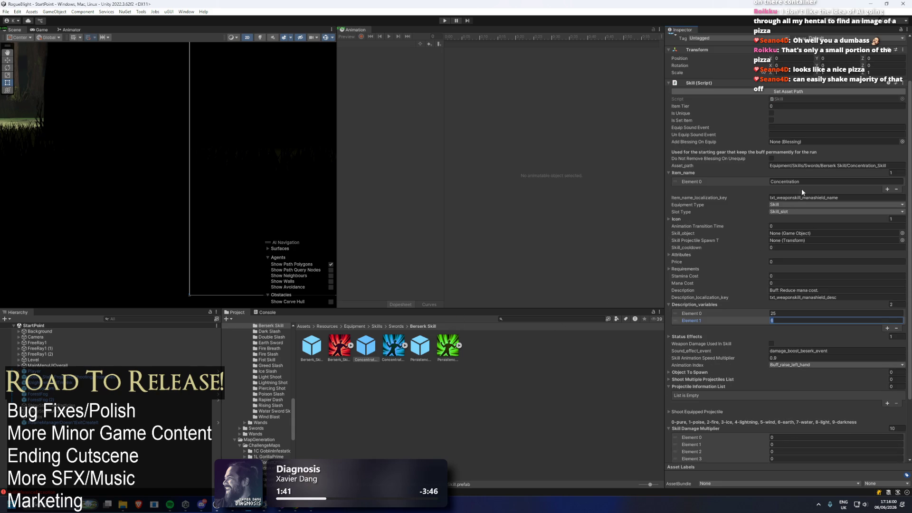
pyautogui.click(540, 320)
pyautogui.write('c')
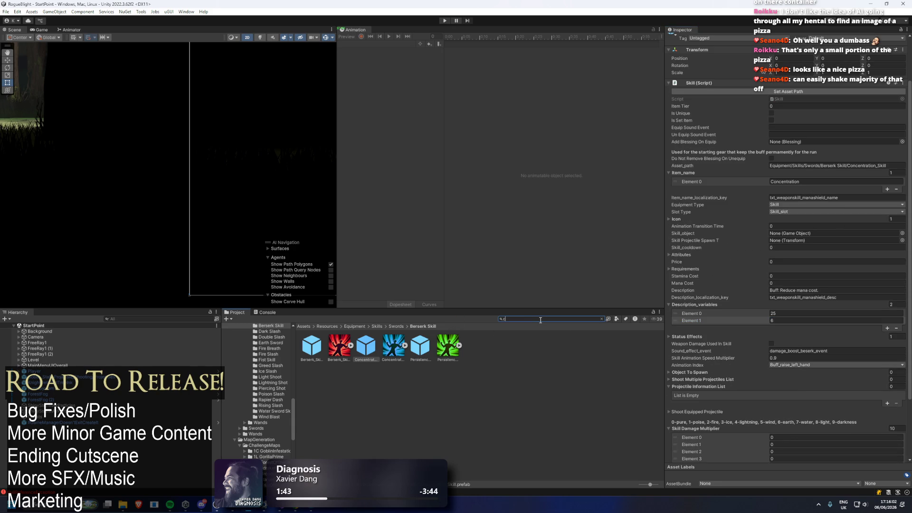
pyautogui.write('oncentra')
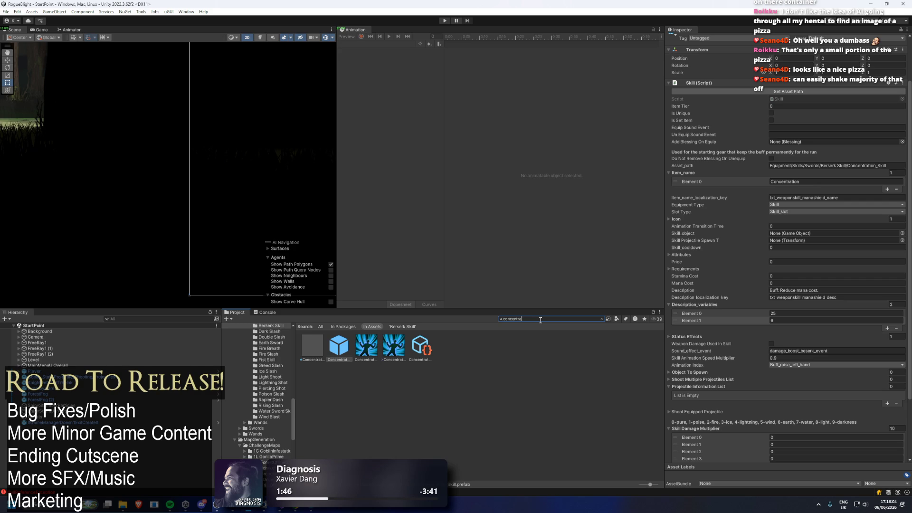
pyautogui.click(417, 349)
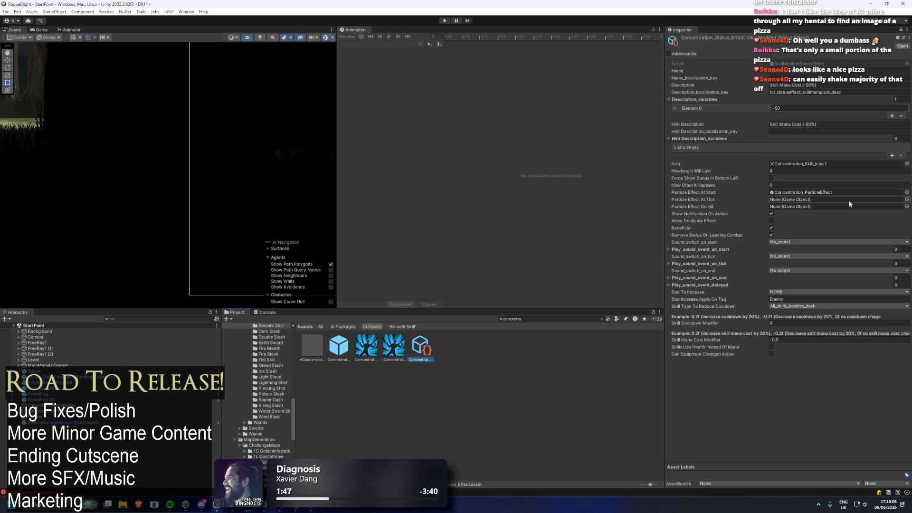
pyautogui.click(780, 109)
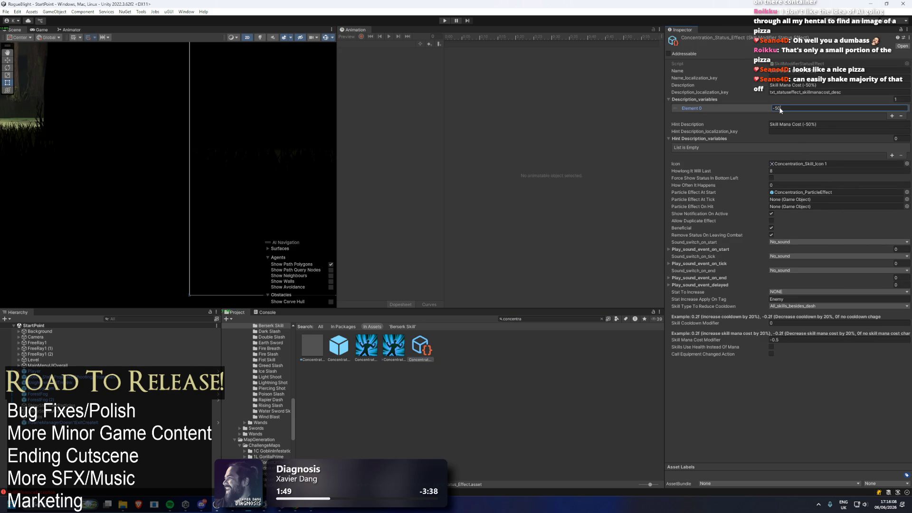
pyautogui.write('-25')
pyautogui.click(778, 340)
pyautogui.write('5')
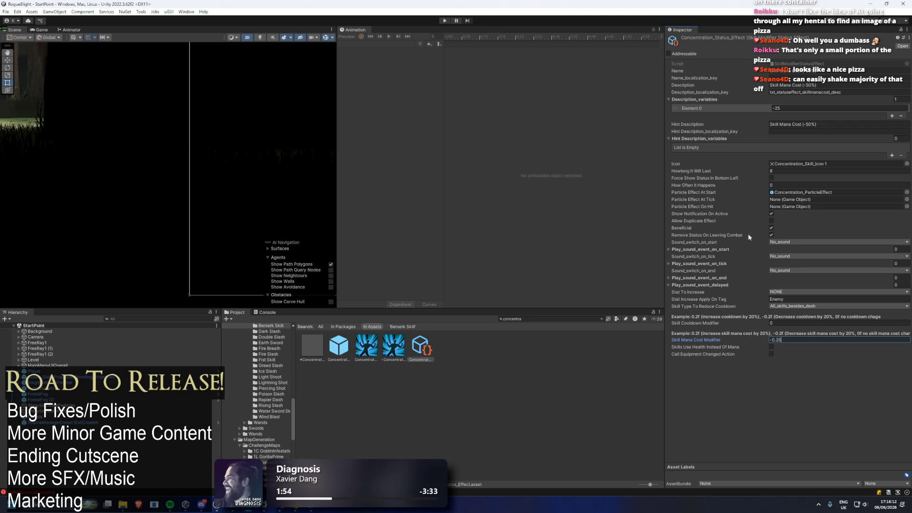
pyautogui.click(790, 171)
pyautogui.write('7')
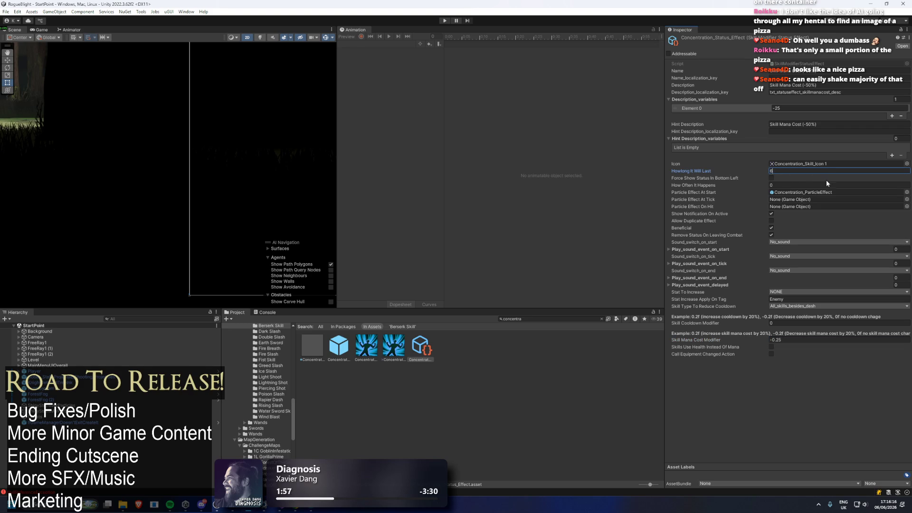
pyautogui.click(338, 352)
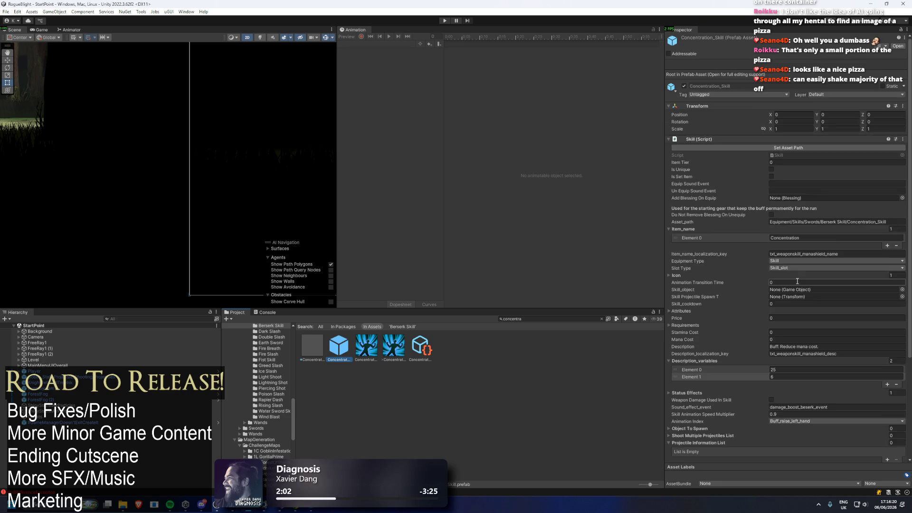
# Step: Find the Mana Shield prefab, set its Skill_cooldown to 10, and start Play mode
pyautogui.scroll(-1, 804, 320)
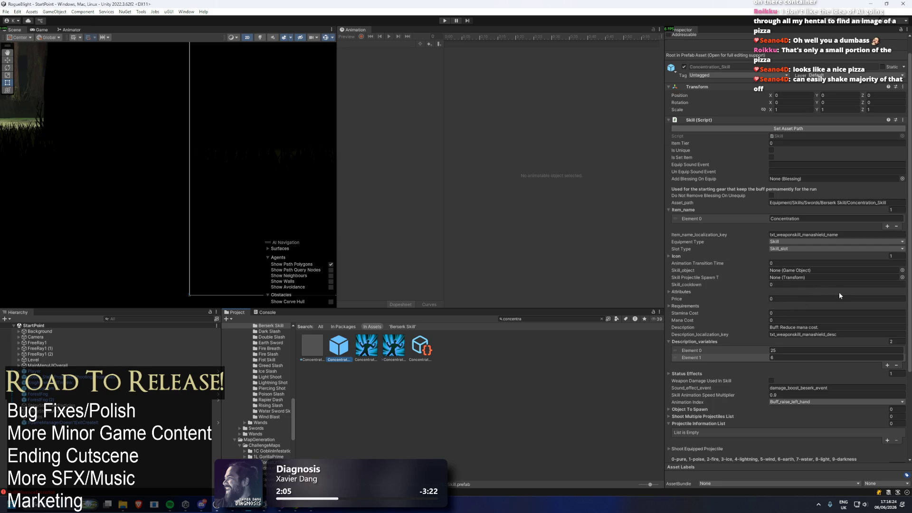
pyautogui.click(555, 321)
pyautogui.press('BackSpace')
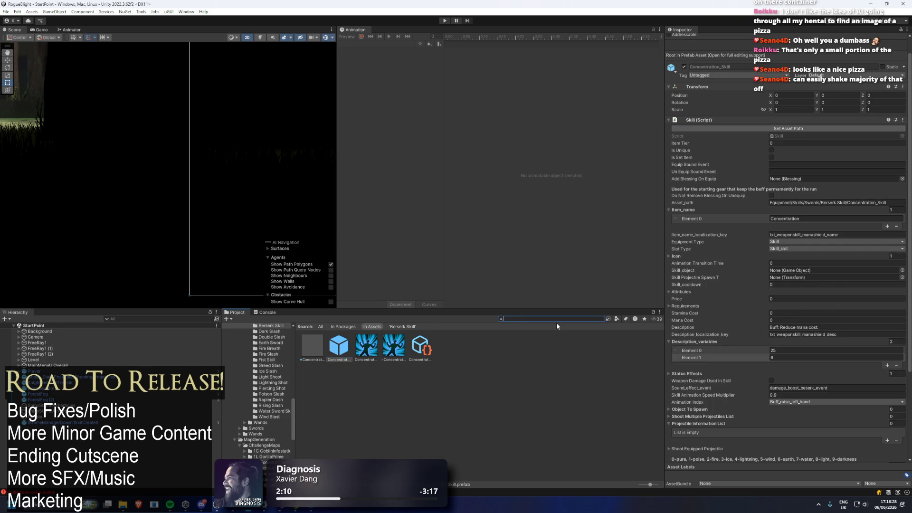
pyautogui.write('ma')
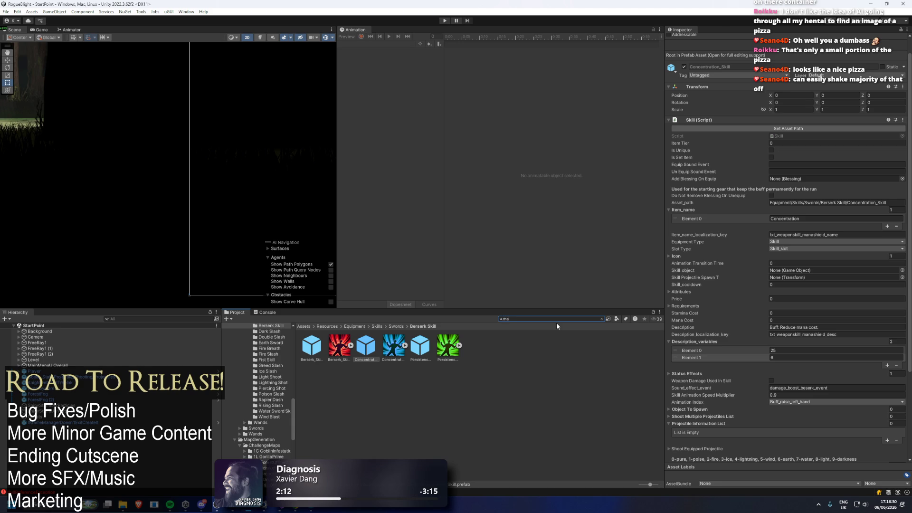
pyautogui.write('na shield')
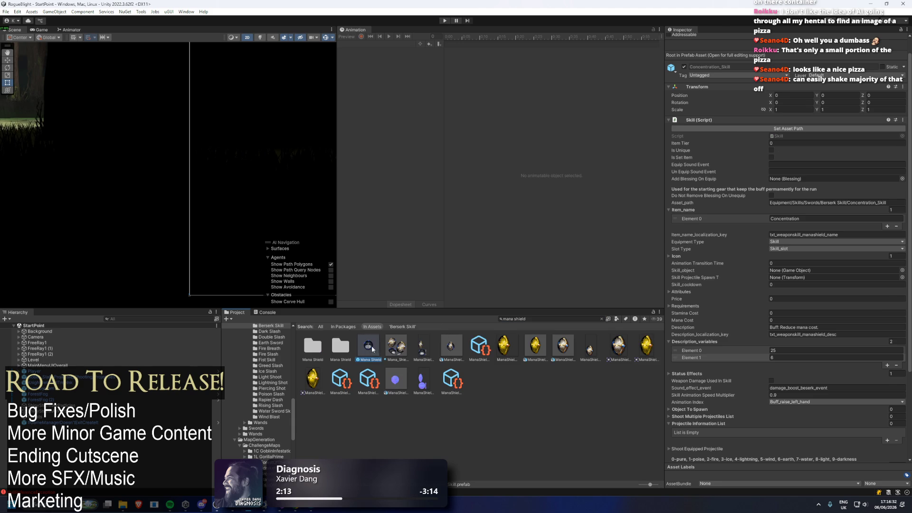
pyautogui.write('0')
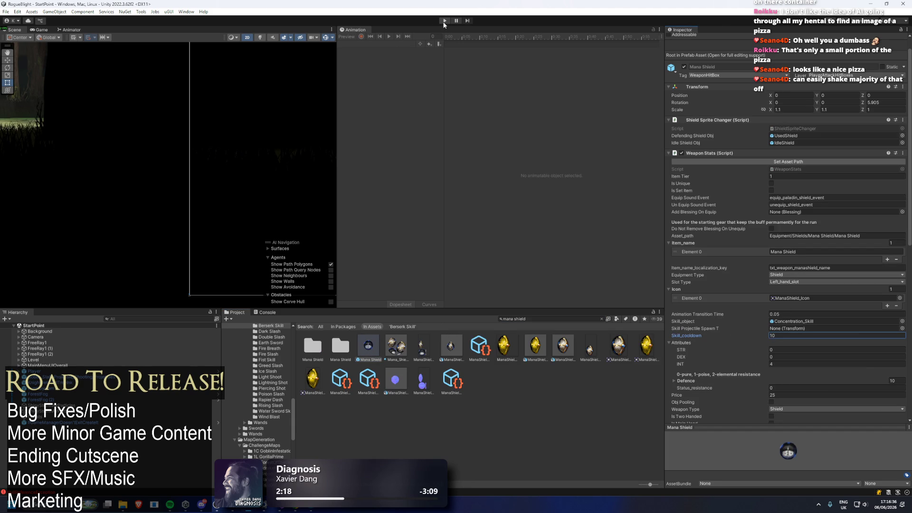
pyautogui.click(444, 21)
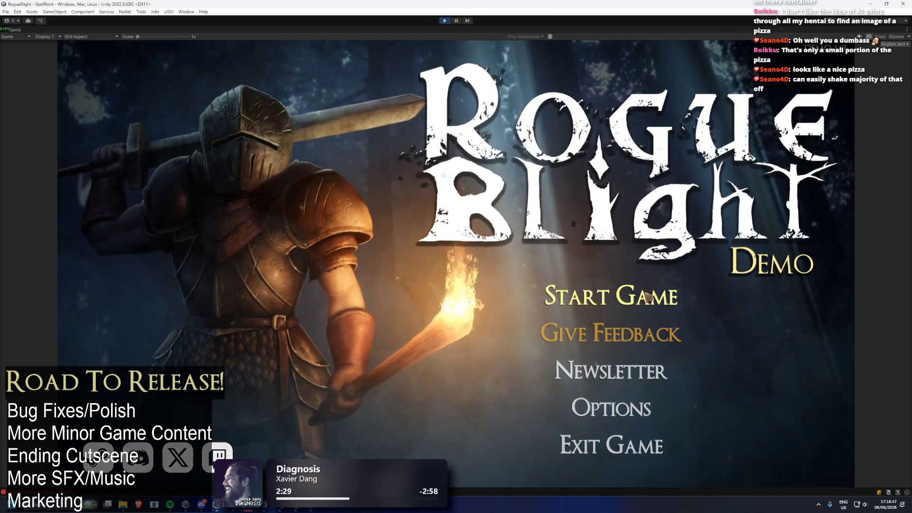
# Step: Load a save slot, save and quit the tutorial, then start a New Game
pyautogui.click(612, 295)
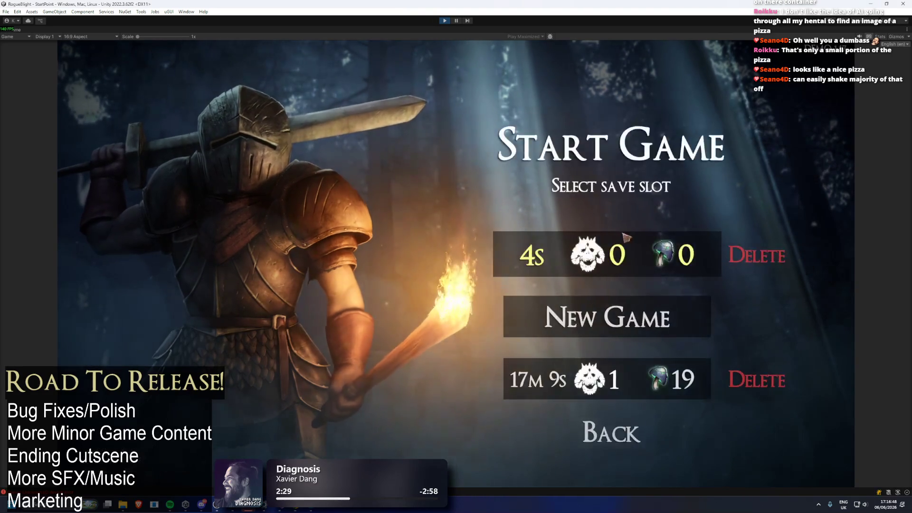
pyautogui.click(613, 254)
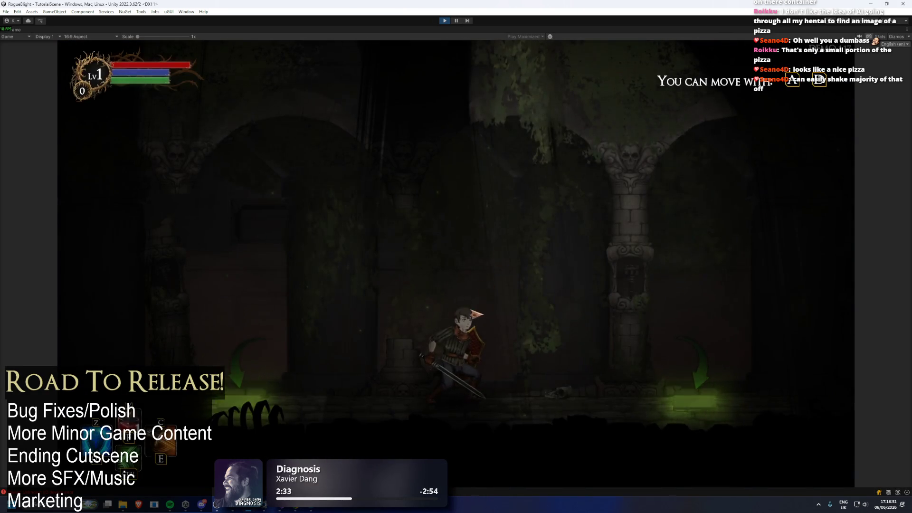
pyautogui.press('Escape')
pyautogui.click(470, 321)
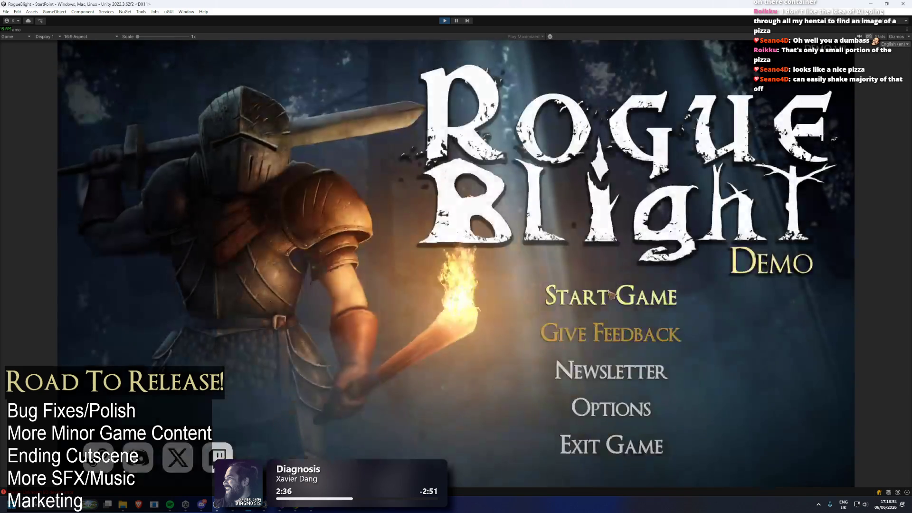
pyautogui.click(617, 292)
pyautogui.click(623, 321)
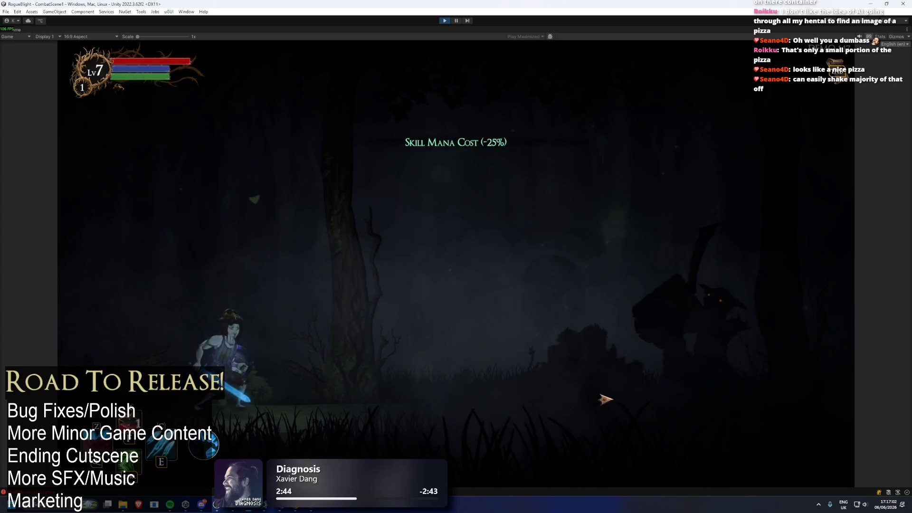
# Step: Fight the goblin with skills and sword slashes under the -25% mana cost buff until it dies
pyautogui.press('space')
pyautogui.press('e')
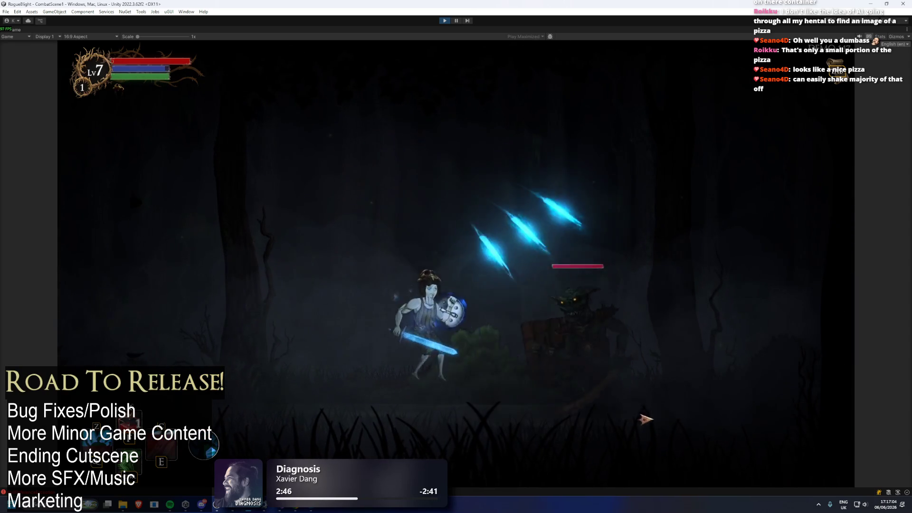
pyautogui.click(644, 419)
pyautogui.click(406, 405)
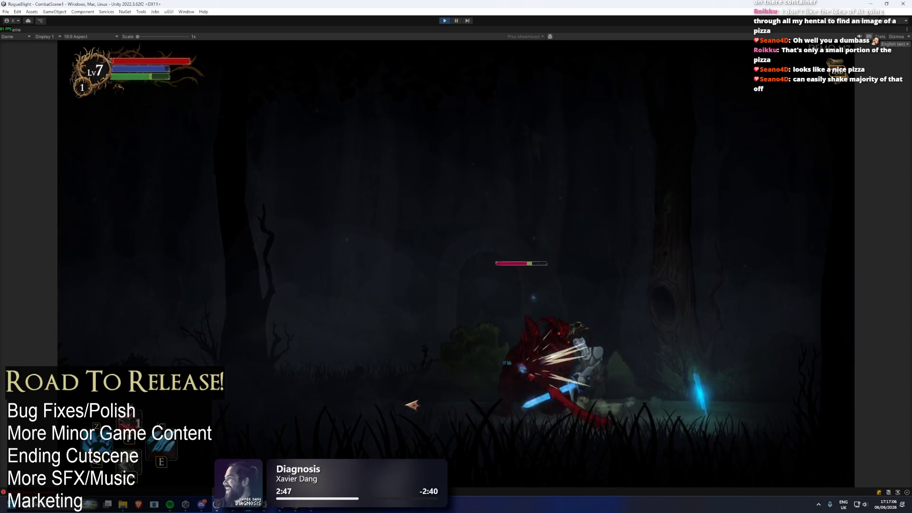
pyautogui.click(651, 409)
pyautogui.press('e')
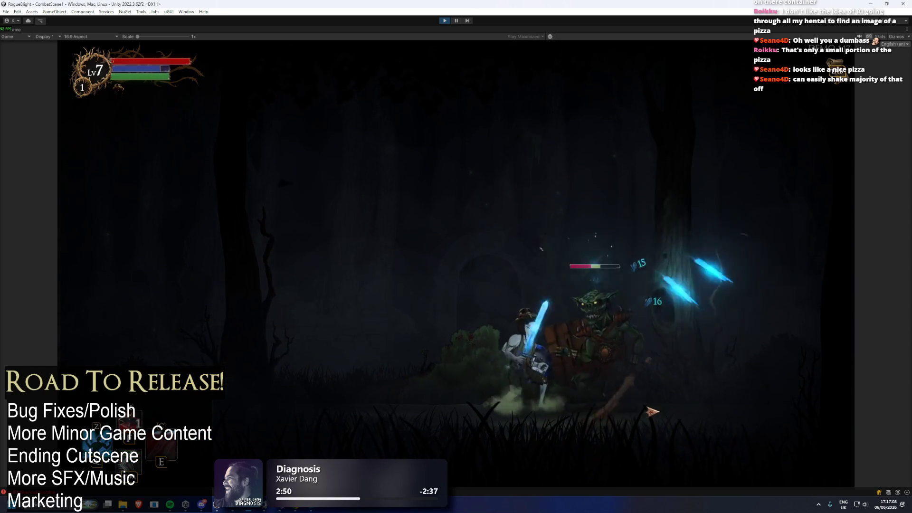
pyautogui.press('a')
pyautogui.press('space')
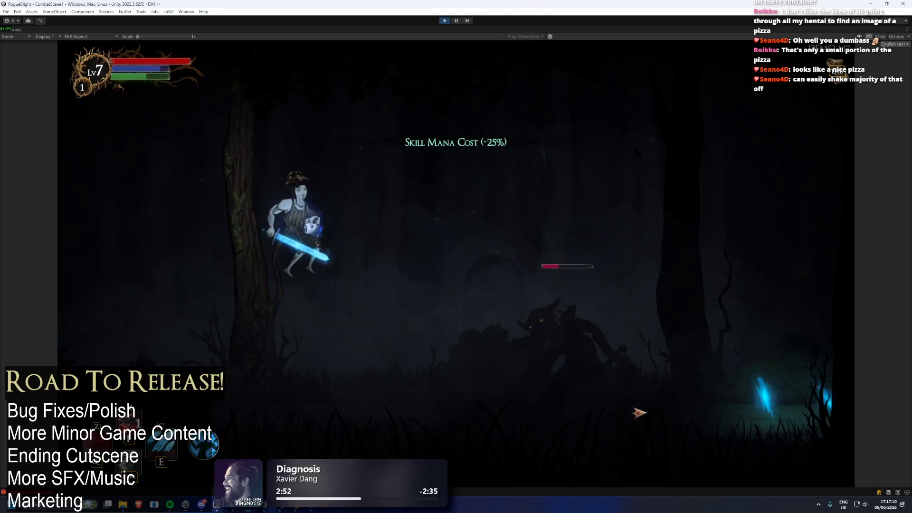
pyautogui.press('d')
pyautogui.click(295, 425)
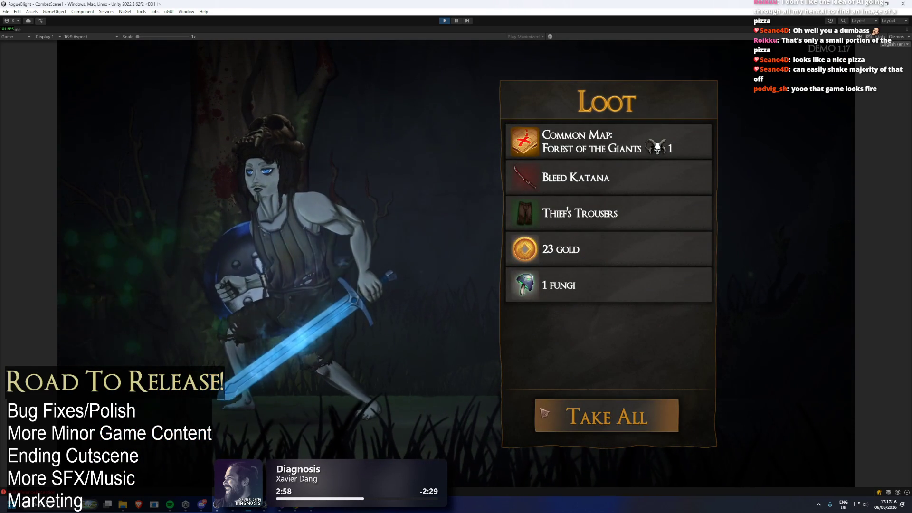
# Step: Take all the goblin's loot and view the equipped Mana Shield's details in the equipment panel
pyautogui.click(545, 413)
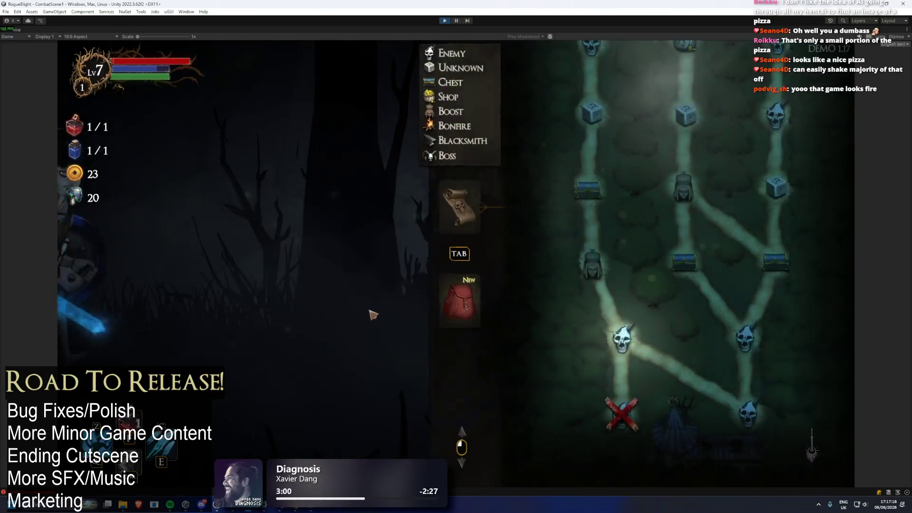
pyautogui.click(460, 300)
pyautogui.click(533, 213)
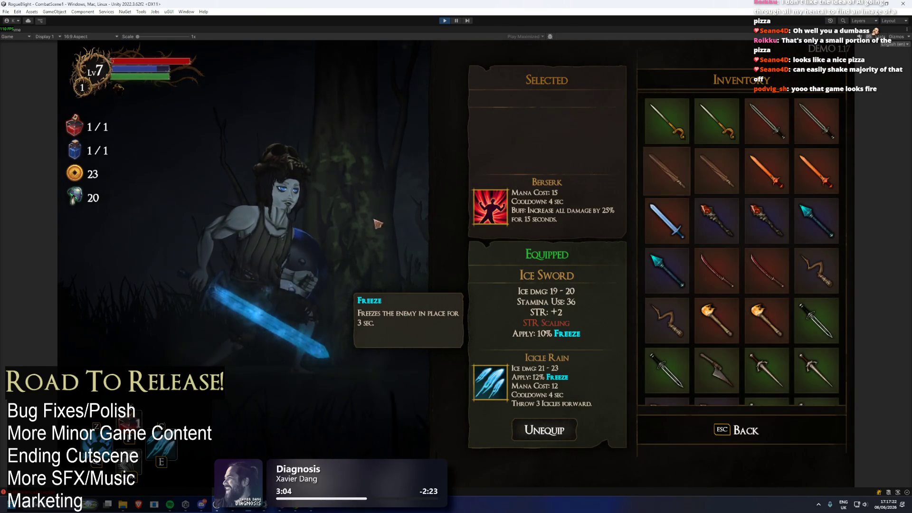
pyautogui.click(736, 430)
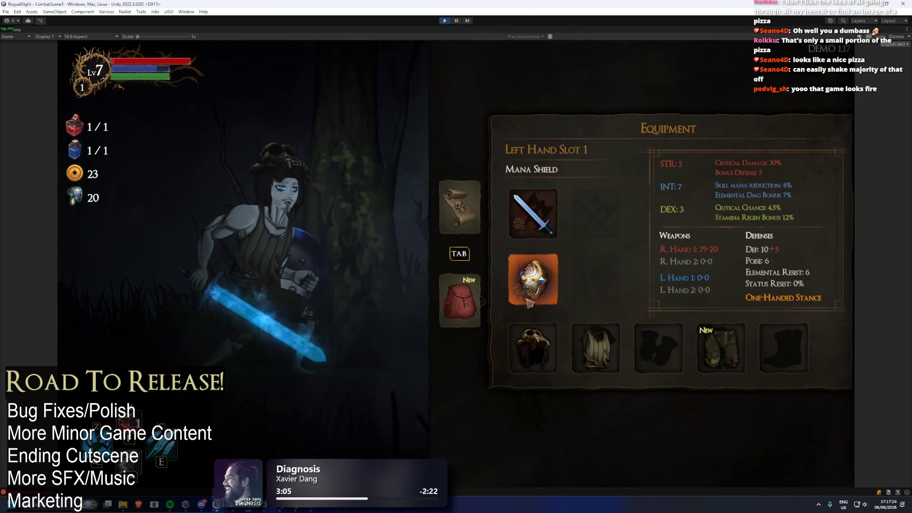
pyautogui.click(532, 292)
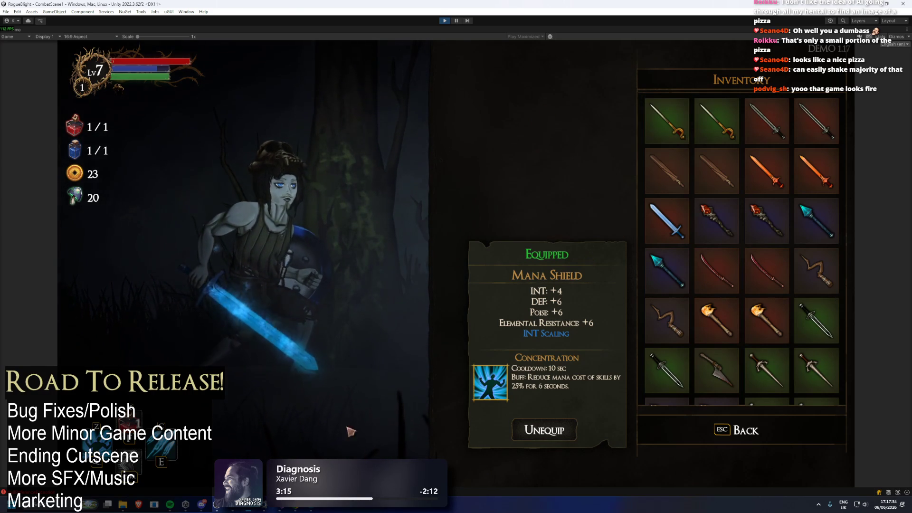
pyautogui.hotkey('alt', 'Tab')
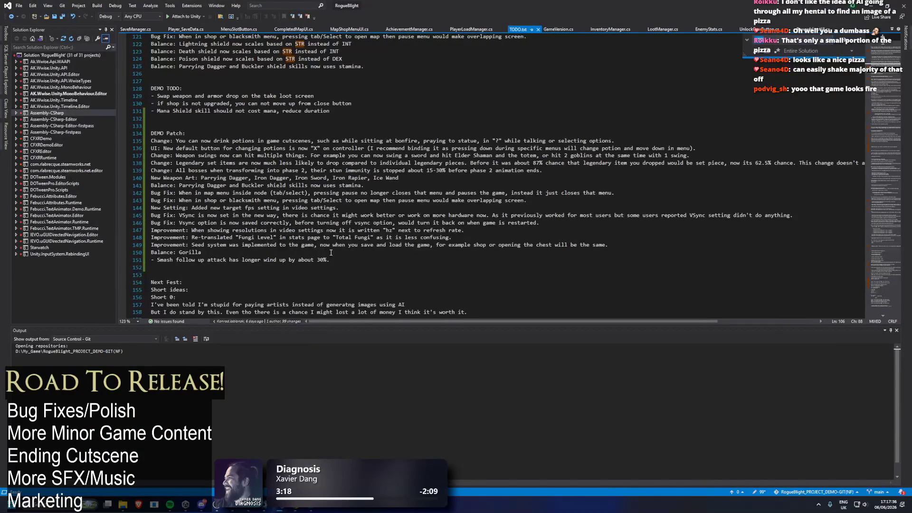
# Step: Add a line under DEMO Patch: 'Change: Changed the order of things in loot w'
pyautogui.scroll(-3, 315, 215)
pyautogui.scroll(3, 380, 189)
pyautogui.click(505, 155)
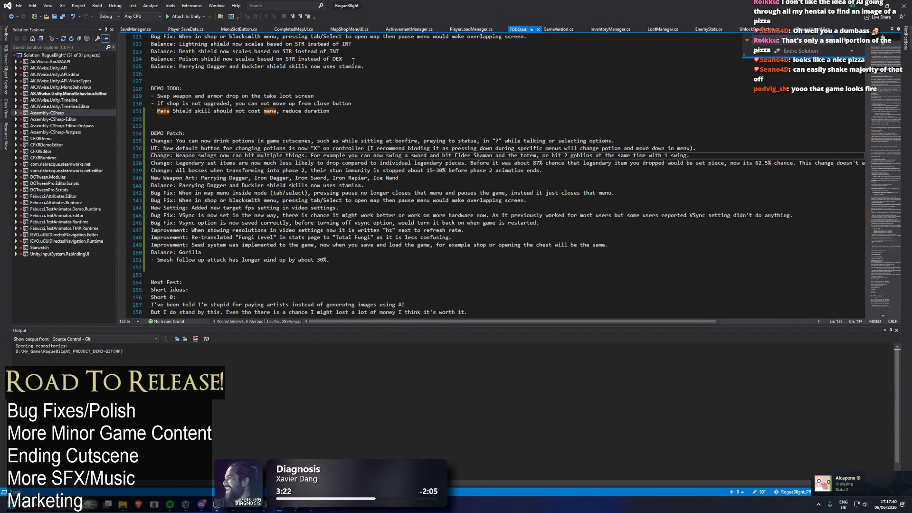
pyautogui.click(237, 137)
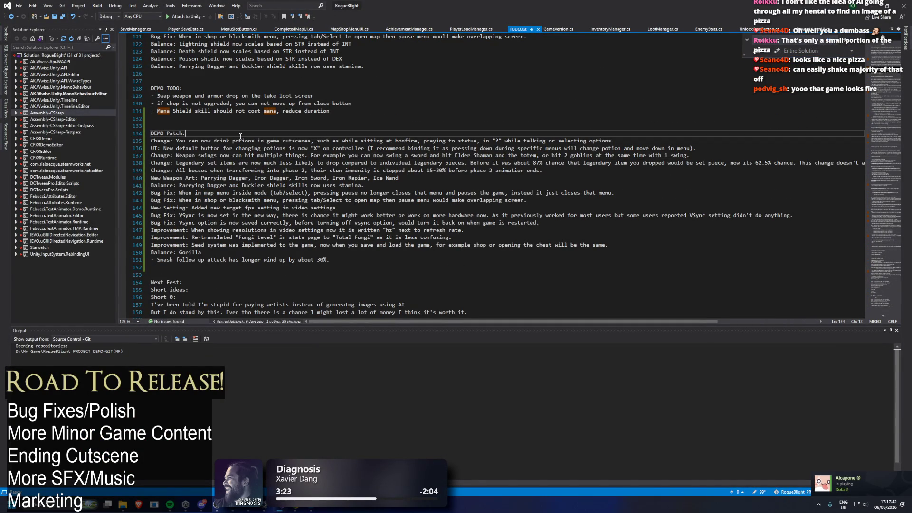
pyautogui.press('Return')
pyautogui.write('Change: Changed the ord')
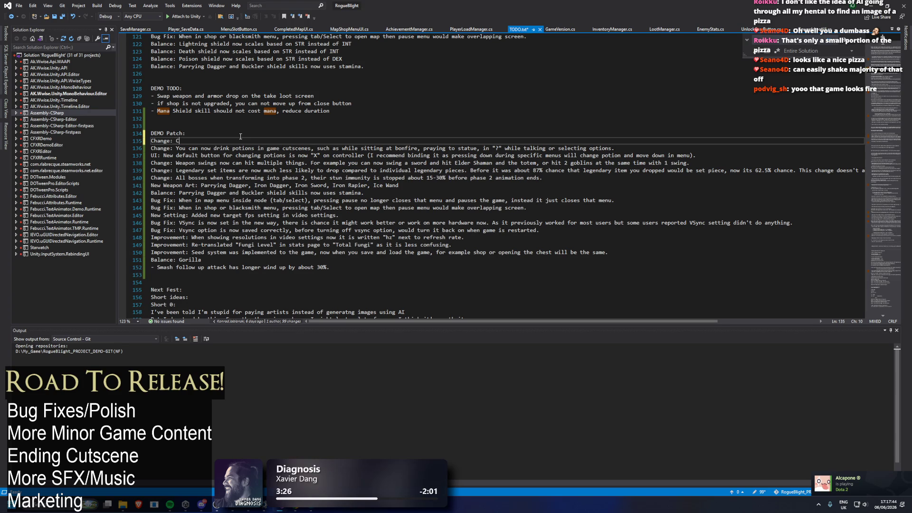
pyautogui.write('er of ')
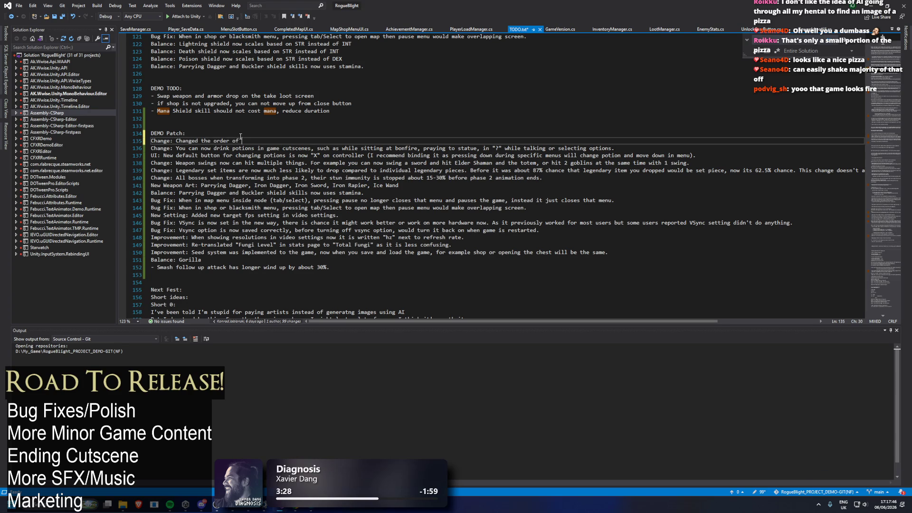
pyautogui.write('things in loot window')
# Step: Write the Mana shield change note on empty line 153, up to '25%'
pyautogui.click(220, 284)
pyautogui.click(220, 277)
pyautogui.write('Ba')
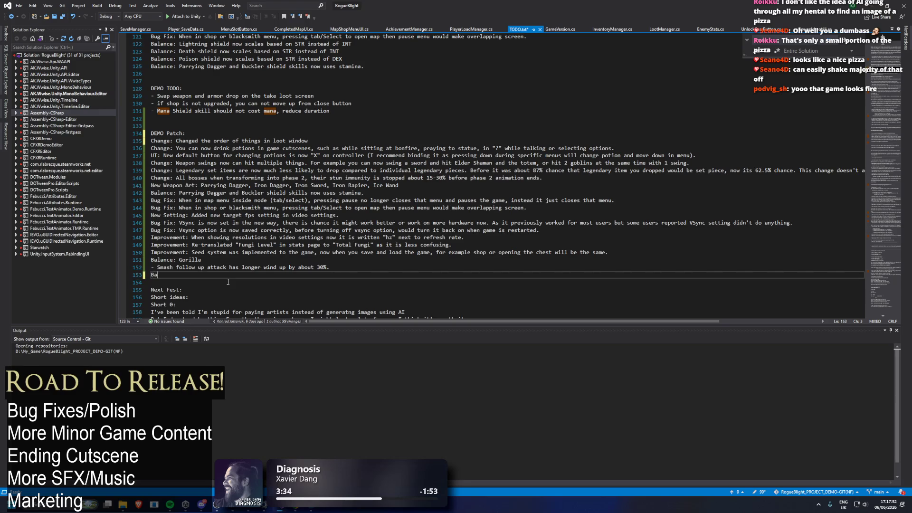
pyautogui.press('BackSpace')
pyautogui.press('BackSpace')
pyautogui.press('BackSpace')
pyautogui.write('Ch')
pyautogui.write(': Mana ')
pyautogui.write('ts')
pyautogui.hotkey('ctrl', 'BackSpace')
pyautogui.hotkey('ctrl', 'BackSpace')
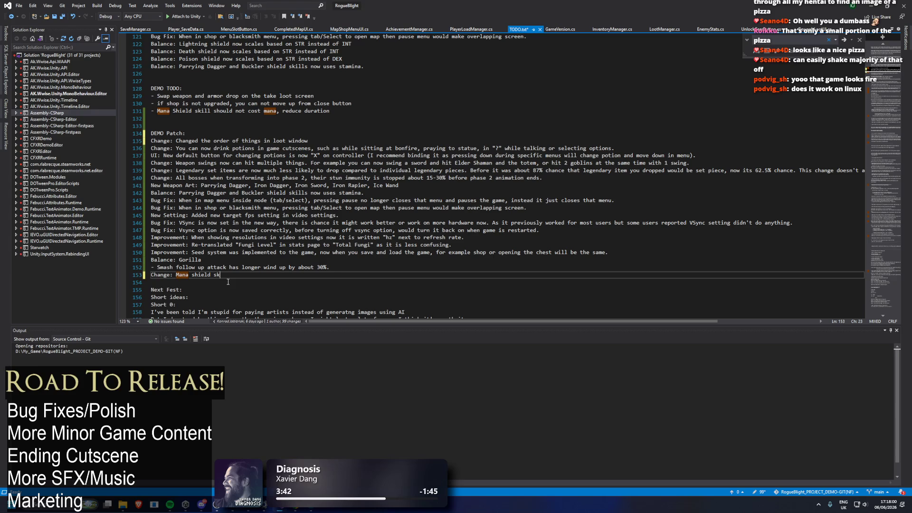
pyautogui.write('osts')
pyautogui.press('BackSpace')
pyautogui.press('BackSpace')
pyautogui.press('BackSpace')
pyautogui.write('ll changed')
pyautogui.press('BackSpace')
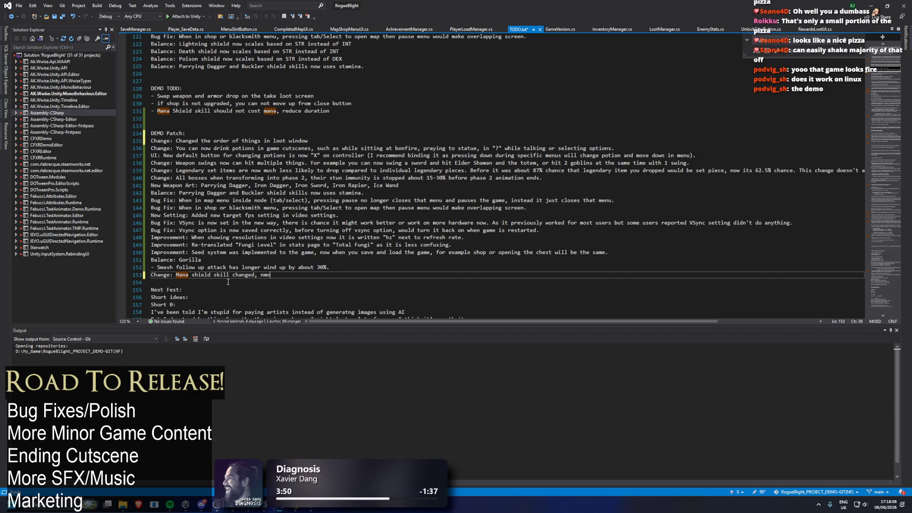
pyautogui.write('it costs no man')
pyautogui.write('a, but it reduces cost ')
pyautogui.write('of skills by 2')
pyautogui.write('. Ad')
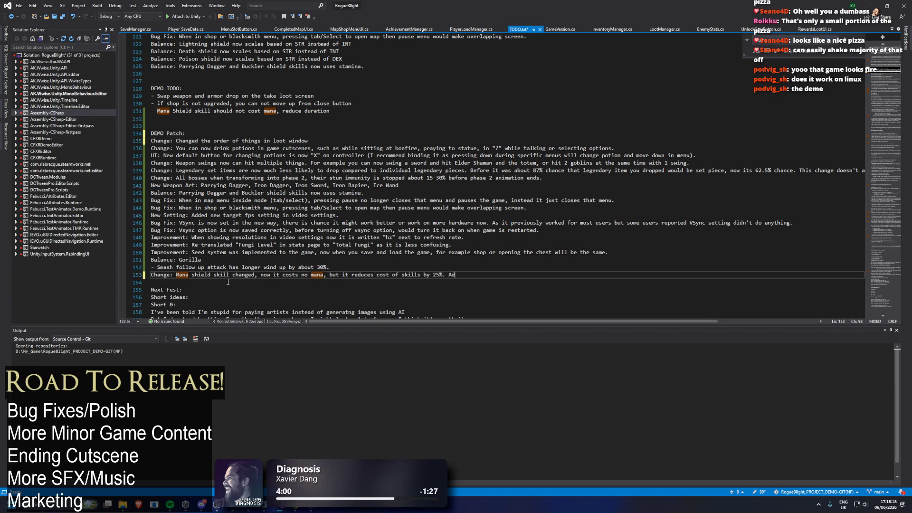
pyautogui.press('BackSpace')
pyautogui.press('BackSpace')
# Step: Finish the Mana shield line with ' for 6sec with 10sec cooldown.'
pyautogui.hotkey('alt', 'Tab')
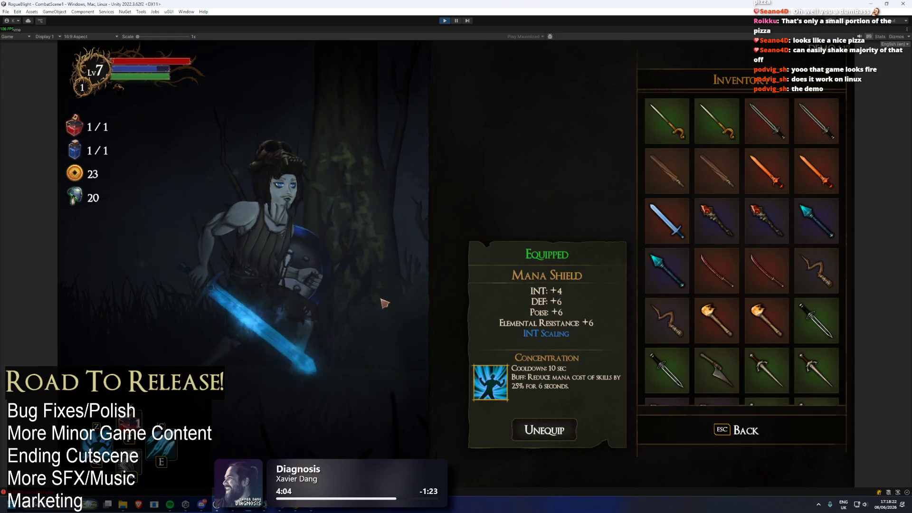
pyautogui.hotkey('alt', 'Tab')
pyautogui.write('for 6 s')
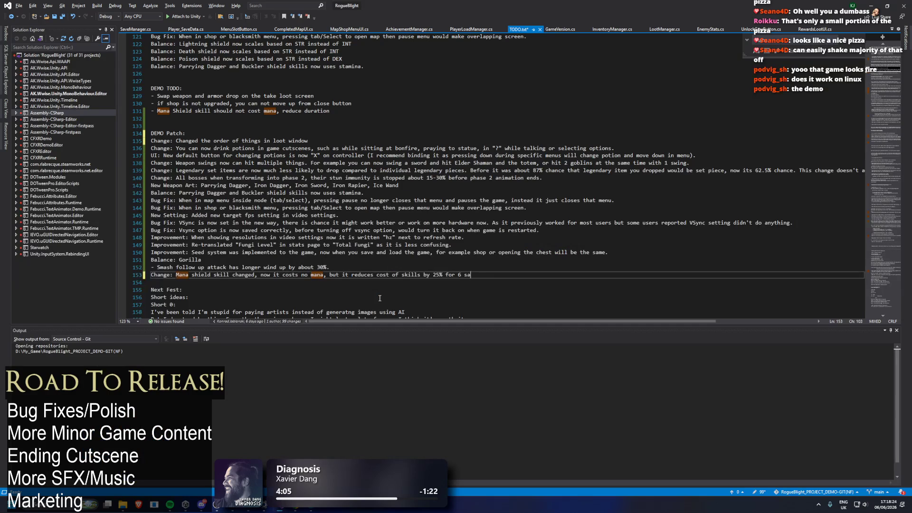
pyautogui.press('BackSpace')
pyautogui.press('BackSpace')
pyautogui.write('sec with')
pyautogui.hotkey('alt', 'Tab')
pyautogui.hotkey('alt', 'Tab')
pyautogui.write('co')
pyautogui.write('oldown.')
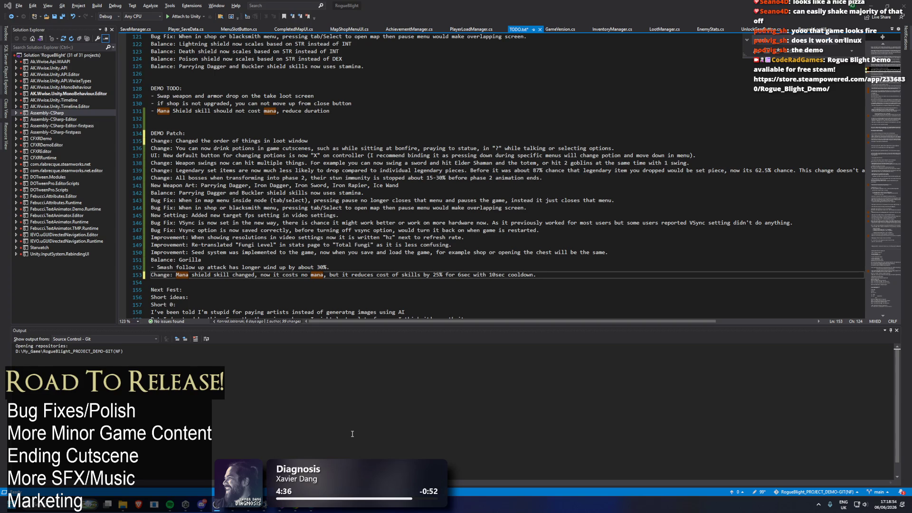
pyautogui.hotkey('alt', 'Tab')
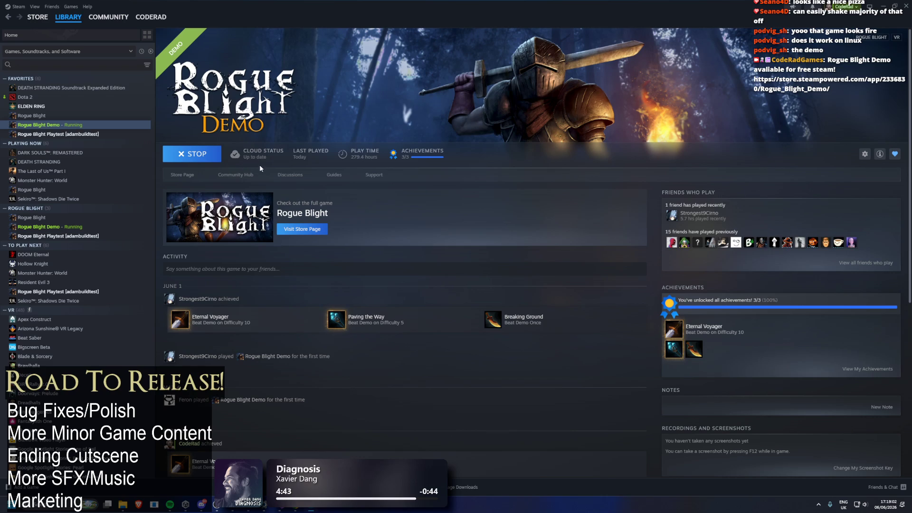
# Step: View the Rogue Blight Demo store page, return to its library page, and minimize Steam
pyautogui.moveTo(248, 164)
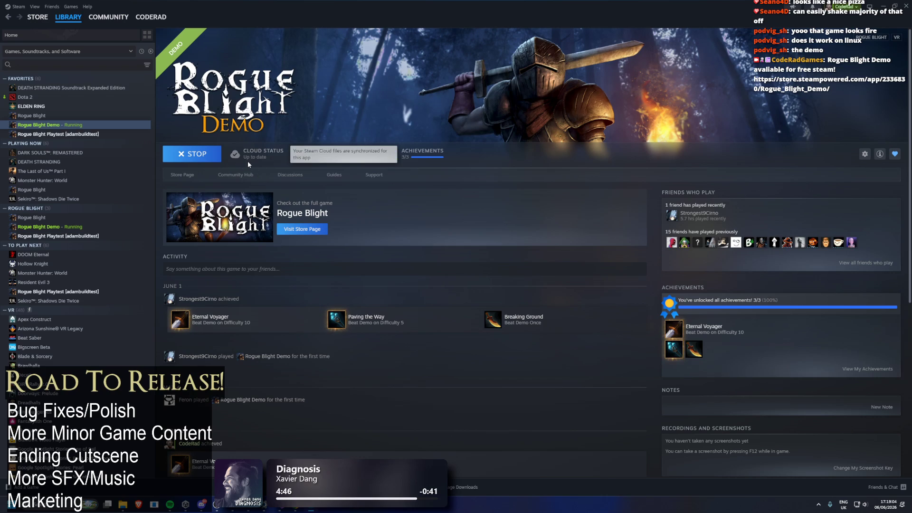
pyautogui.click(186, 175)
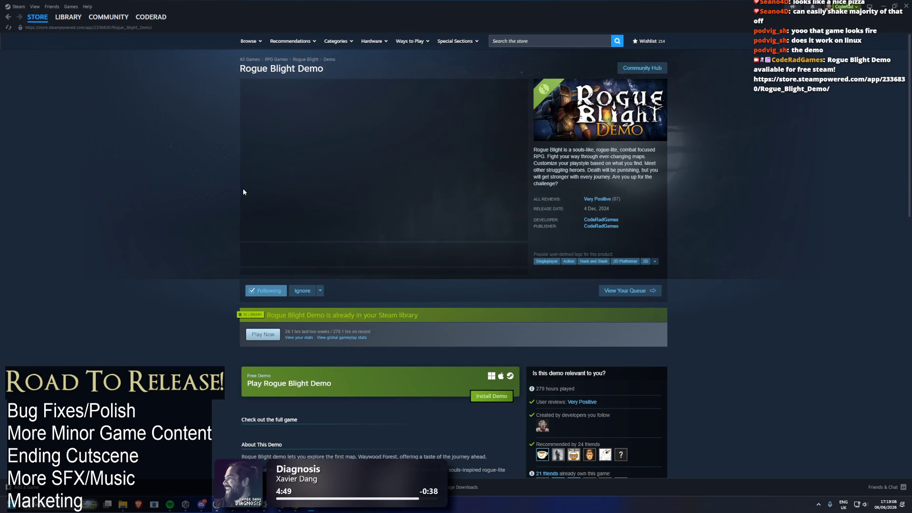
pyautogui.hotkey('alt', 'Left')
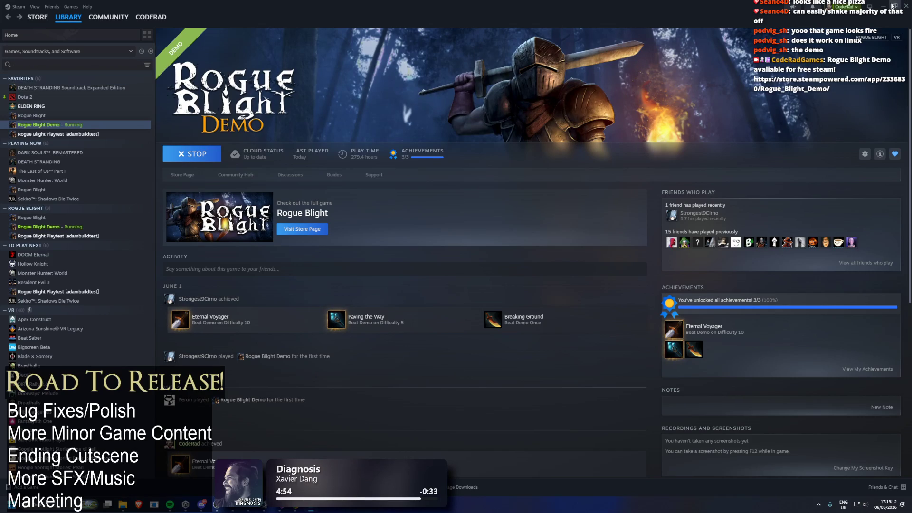
pyautogui.click(885, 5)
pyautogui.click(861, 508)
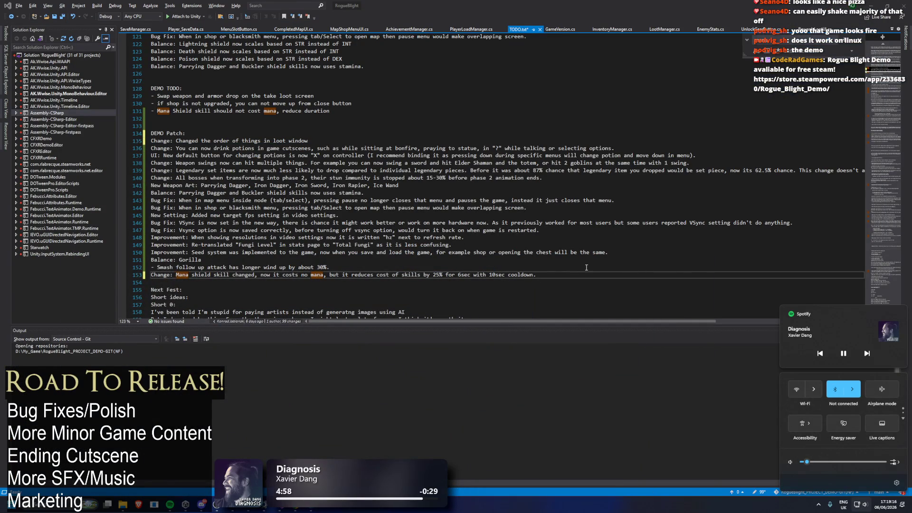
# Step: Replace 'but' with 'now' on line 153, select lines 145–146, and minimize Visual Studio
pyautogui.click(475, 195)
pyautogui.click(339, 275)
pyautogui.press('BackSpace')
pyautogui.press('BackSpace')
pyautogui.press('BackSpace')
pyautogui.write('now')
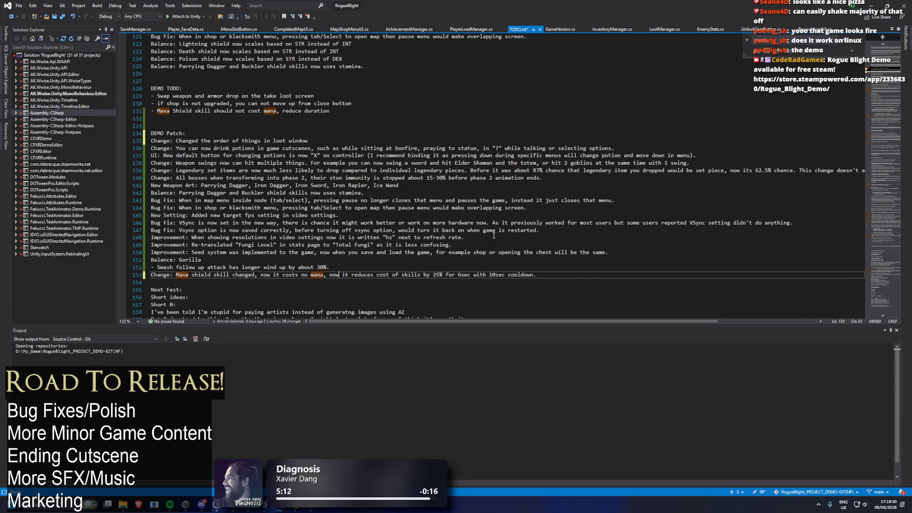
pyautogui.moveTo(513, 222); pyautogui.dragTo(615, 213)
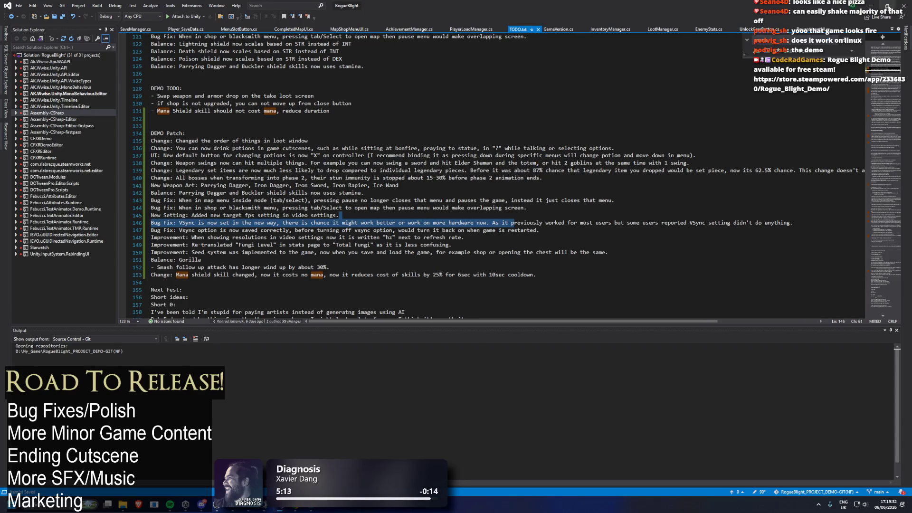
pyautogui.click(867, 7)
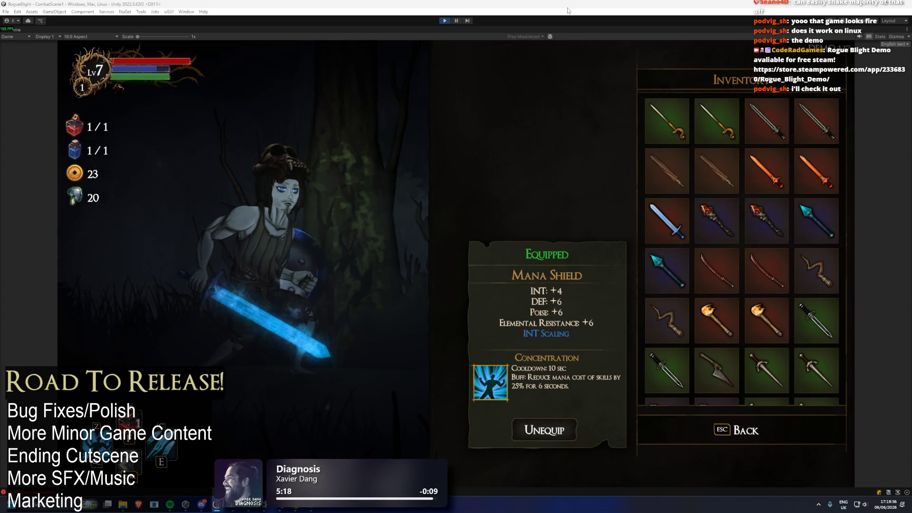
# Step: Equip the Iron Rapier, browse the leggings, open the map view, then stop play mode
pyautogui.click(680, 128)
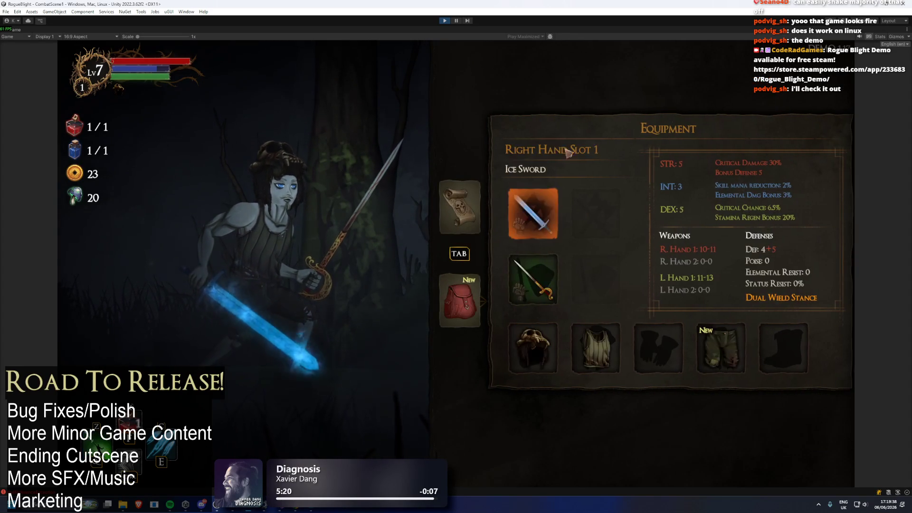
pyautogui.click(533, 214)
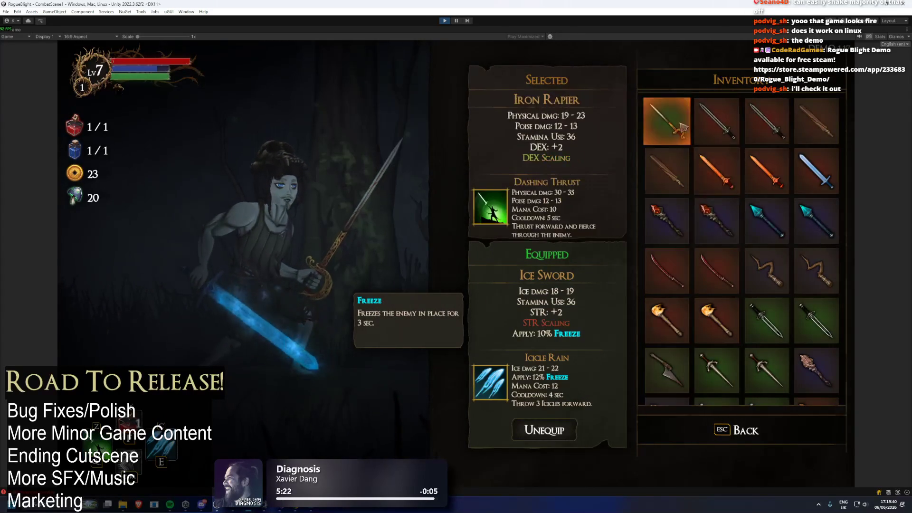
pyautogui.click(716, 368)
pyautogui.click(706, 359)
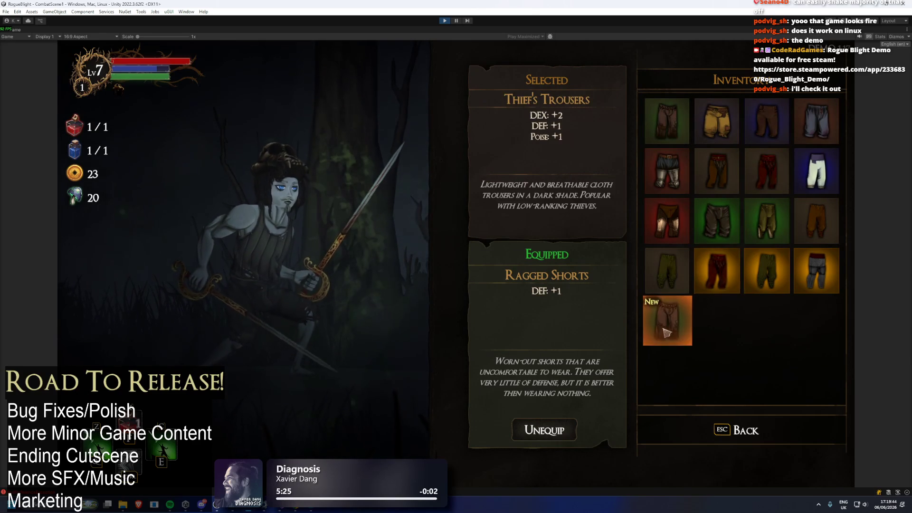
pyautogui.press('Escape')
pyautogui.press('Tab')
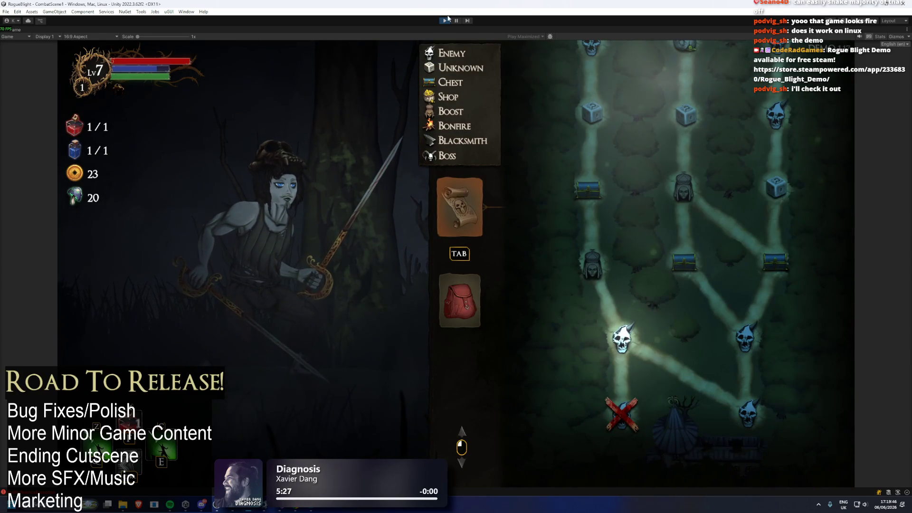
pyautogui.click(444, 21)
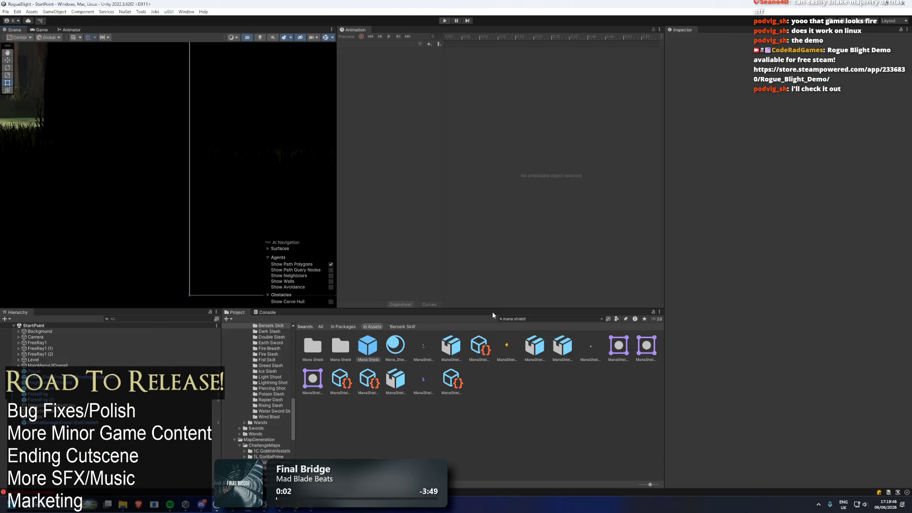
# Step: Swap the Project search text 'mana shield' for 'goblin prefa'
pyautogui.click(565, 318)
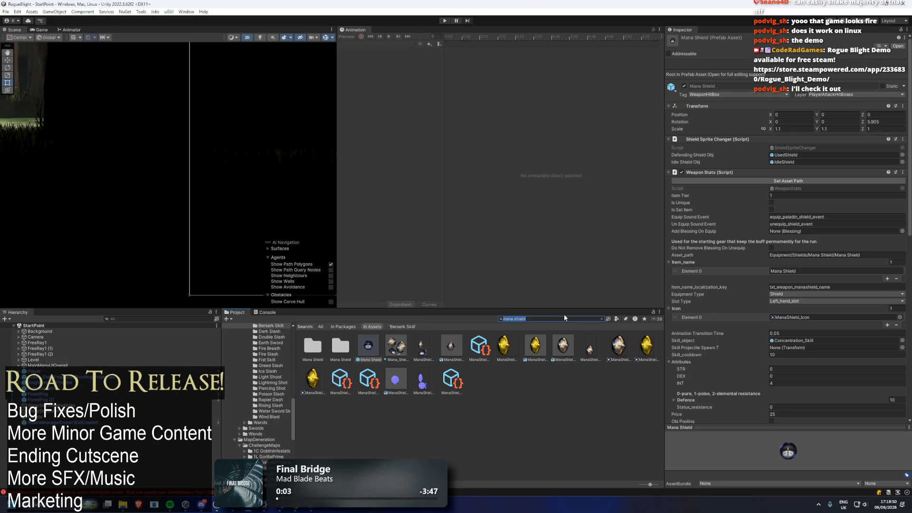
pyautogui.press('BackSpace')
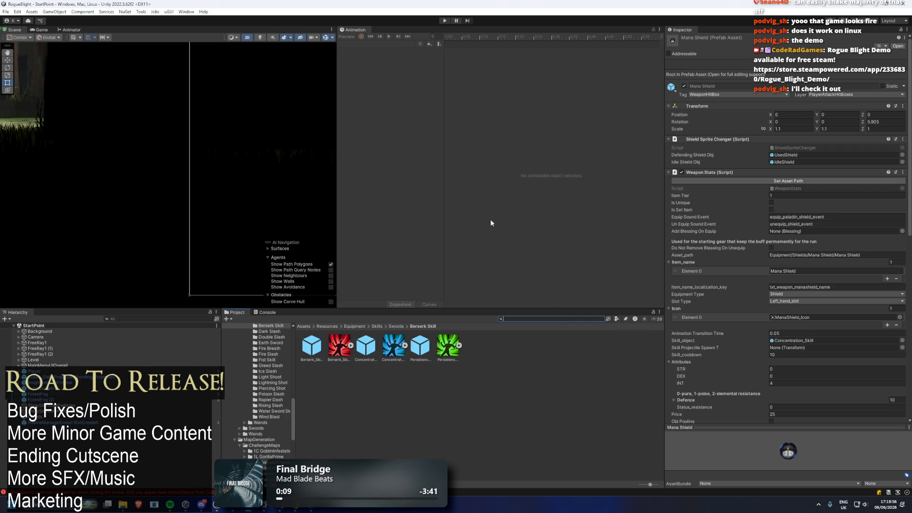
pyautogui.write('goblin prefa')
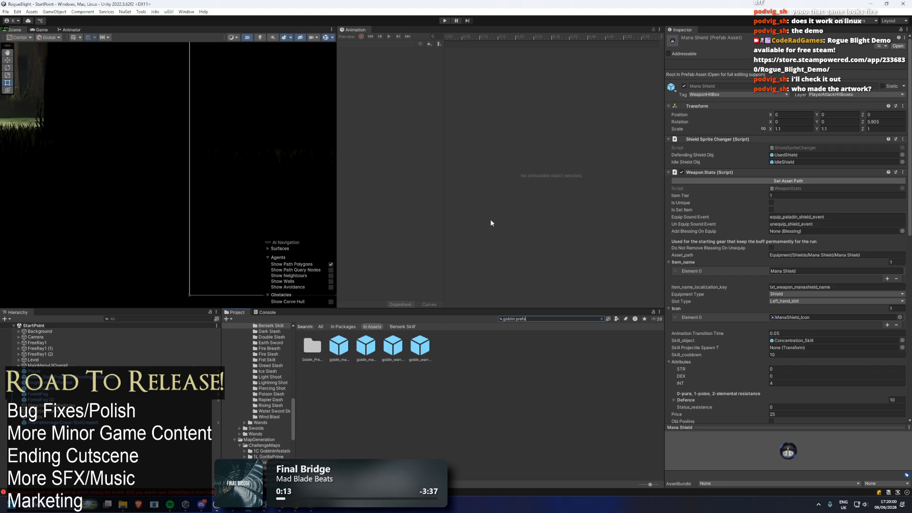
# Step: Select goblin_mage_prefab from the search results to view its Loot Manager
pyautogui.click(338, 345)
pyautogui.click(513, 319)
pyautogui.press('BackSpace')
# Step: Launch Google Chrome from the Start search, then bring up Streamlabs Chatbot
pyautogui.press('super')
pyautogui.write('chrome')
pyautogui.press('Return')
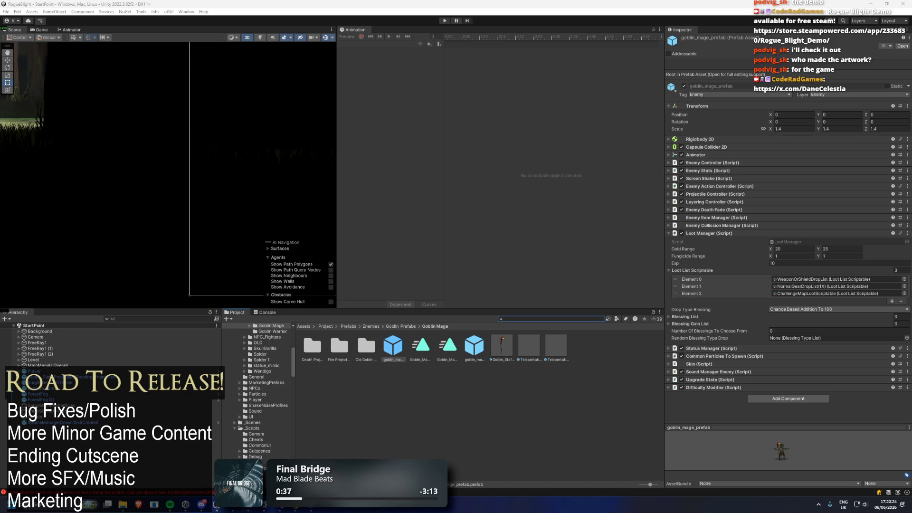
pyautogui.click(233, 509)
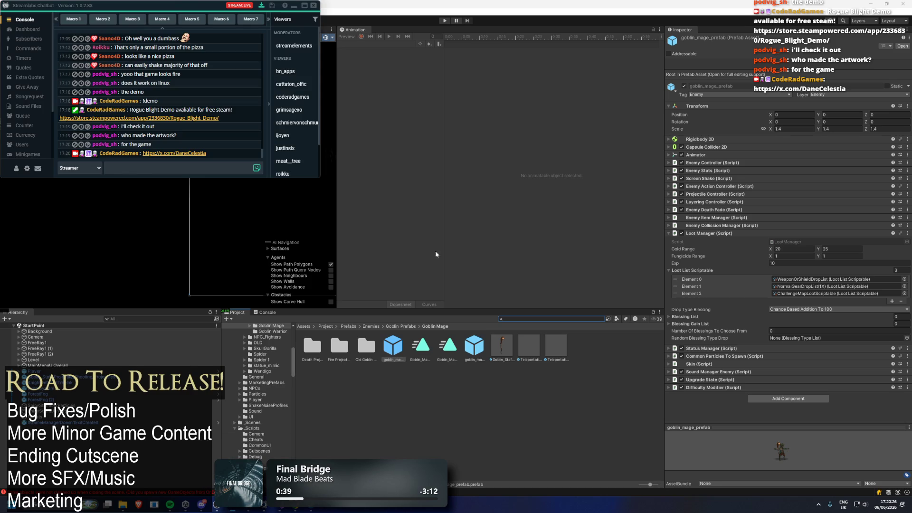
# Step: Add an !art command replying 'Majority of artwork was made by' plus the artist link
pyautogui.doubleClick(174, 7)
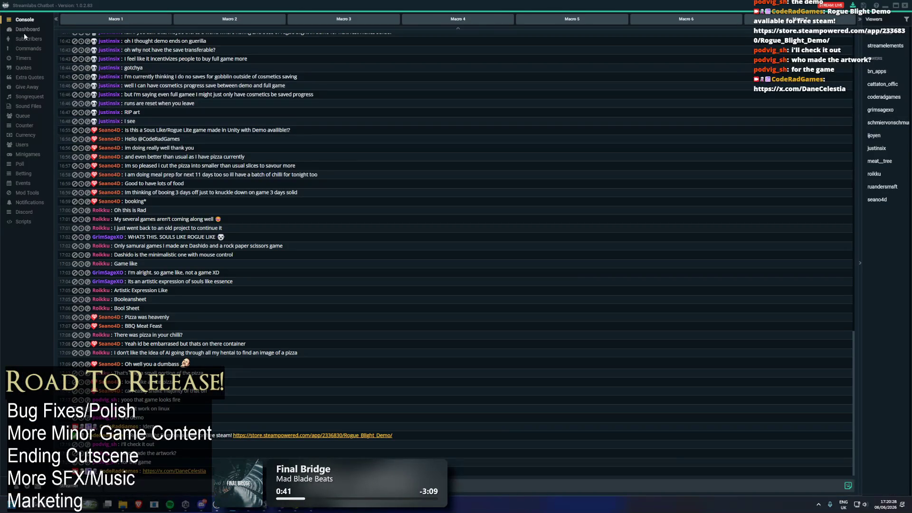
pyautogui.click(28, 49)
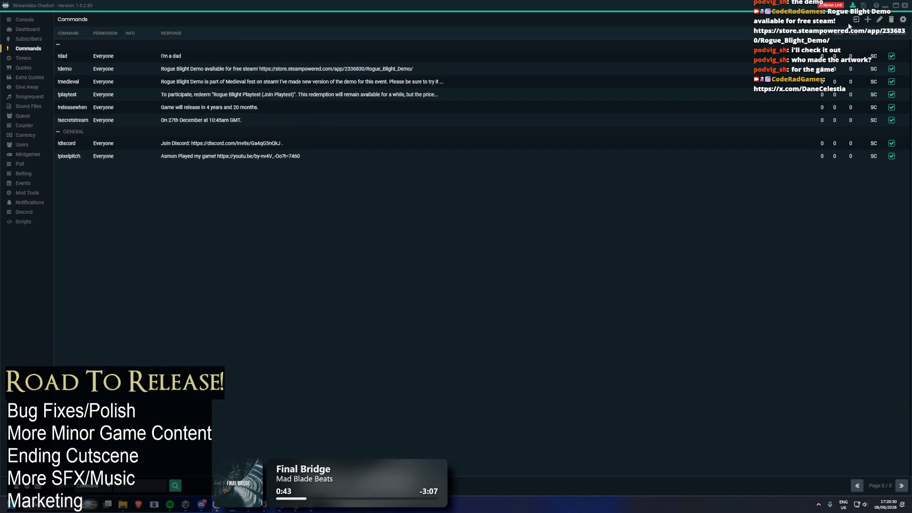
pyautogui.click(867, 20)
pyautogui.click(151, 60)
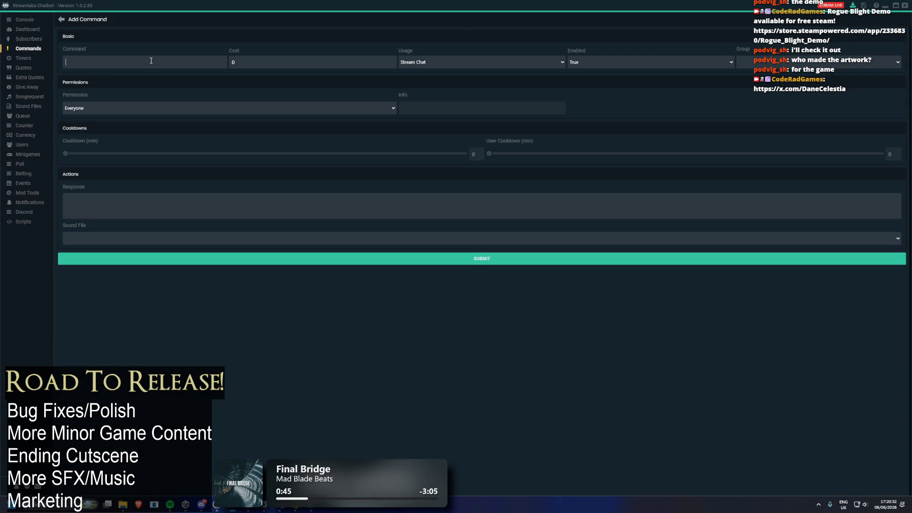
pyautogui.write('!art')
pyautogui.write('Majority of ar')
pyautogui.write('twork was made ')
pyautogui.write('by')
pyautogui.write('https://x.com/DaneCelestia')
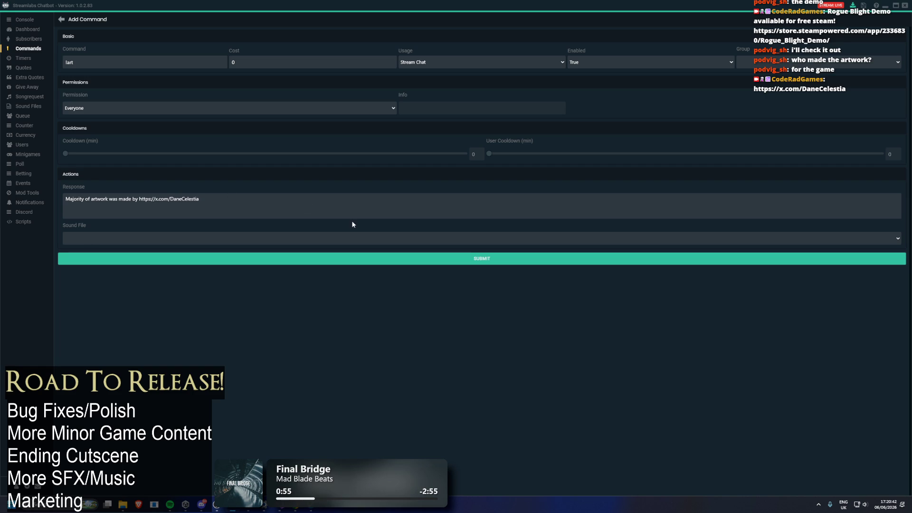
pyautogui.click(477, 260)
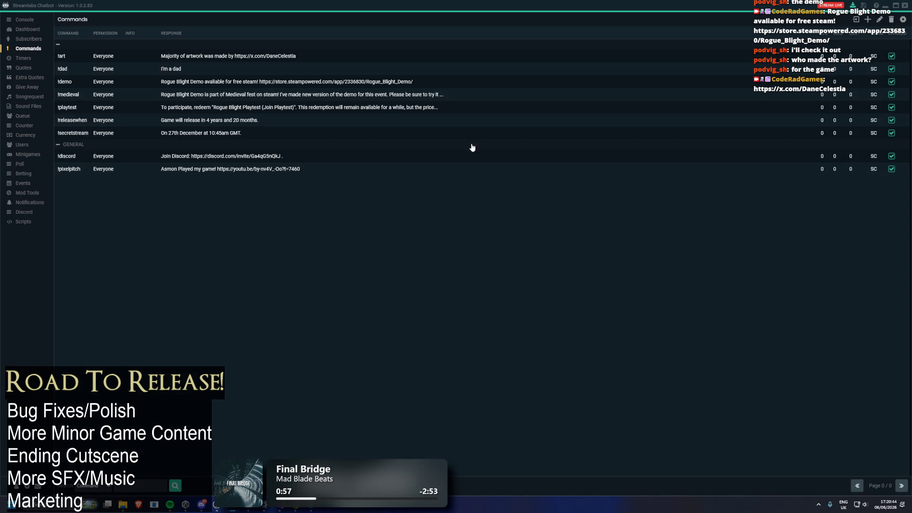
pyautogui.click(906, 8)
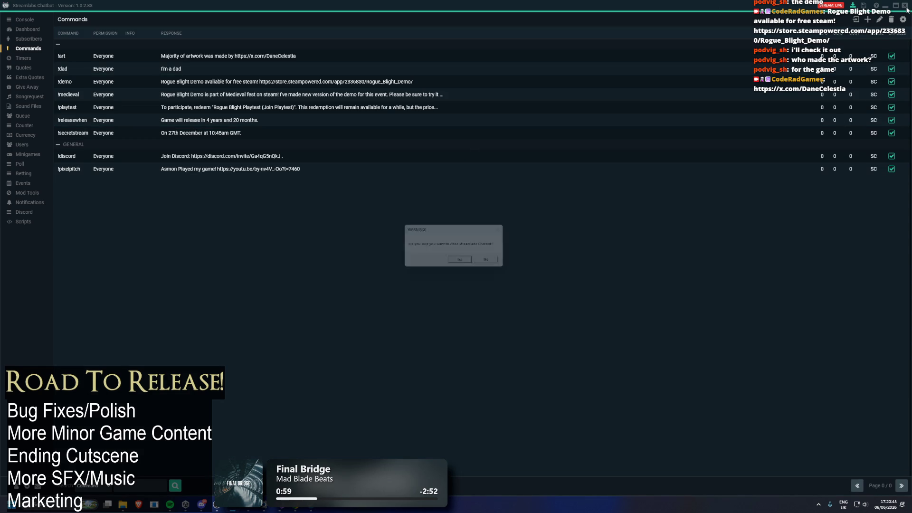
pyautogui.click(494, 262)
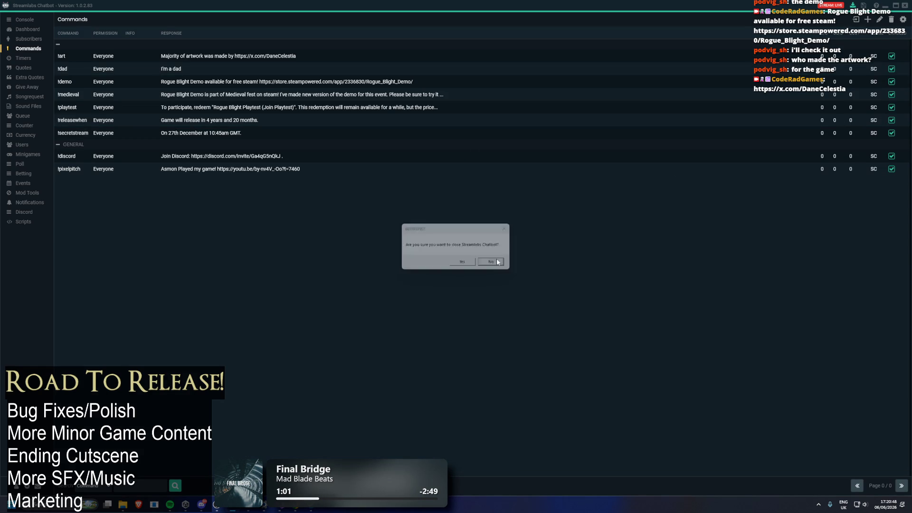
pyautogui.click(886, 5)
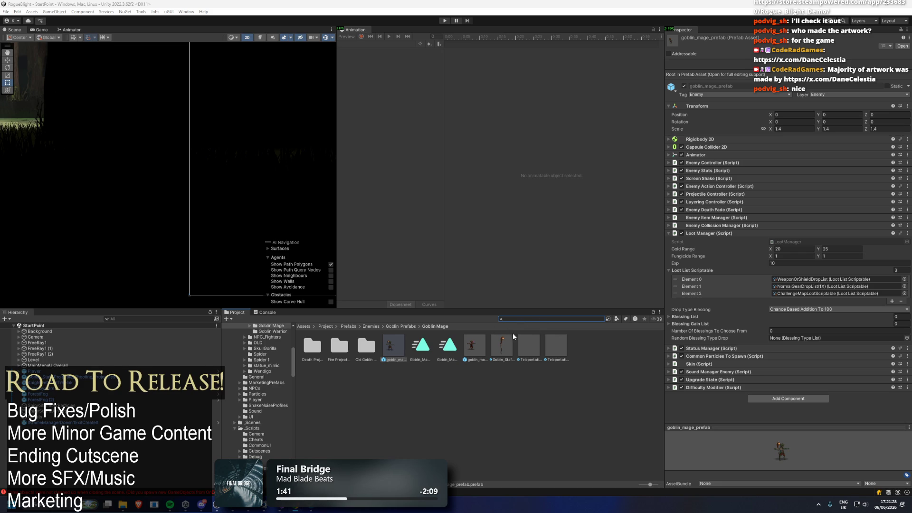
pyautogui.click(693, 293)
# Step: Delete ChallengeMapLootScriptable from the goblin mage and undead goblin mage prefabs
pyautogui.press('Delete')
pyautogui.click(482, 343)
pyautogui.click(686, 294)
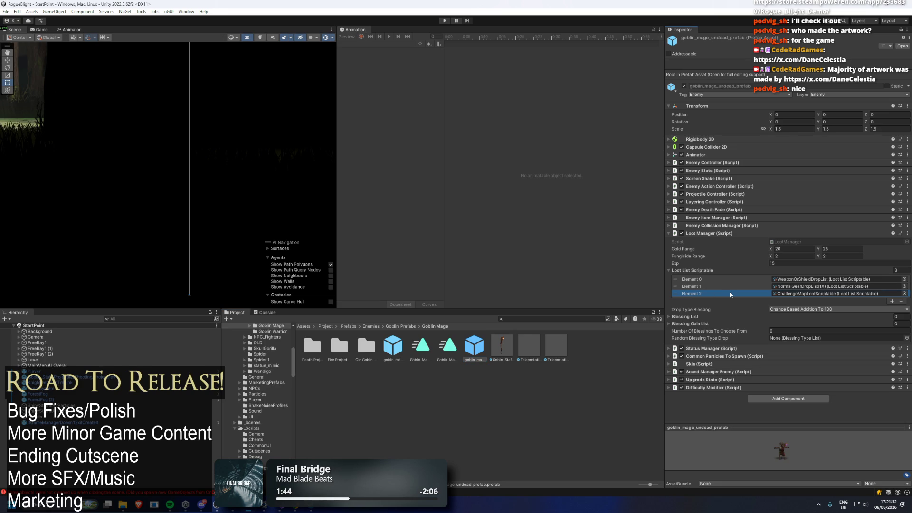
pyautogui.press('Delete')
pyautogui.click(390, 344)
pyautogui.click(404, 326)
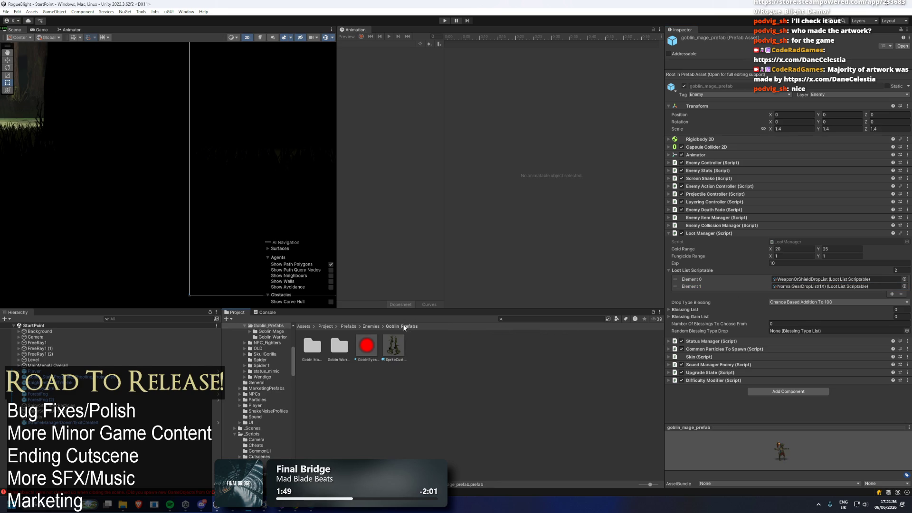
pyautogui.doubleClick(312, 345)
pyautogui.click(398, 342)
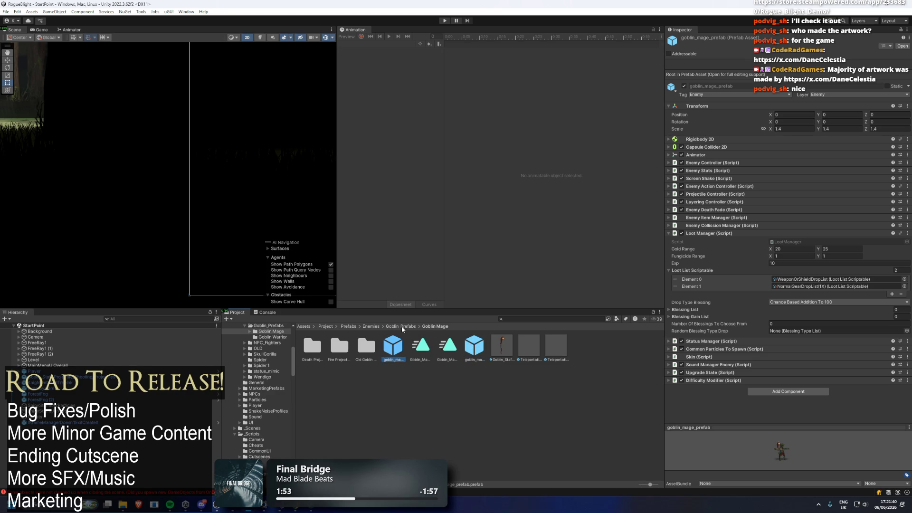
# Step: Check the goblin warrior and undead goblin warrior prefabs' loot, then go up to Enemies
pyautogui.click(402, 328)
pyautogui.doubleClick(339, 345)
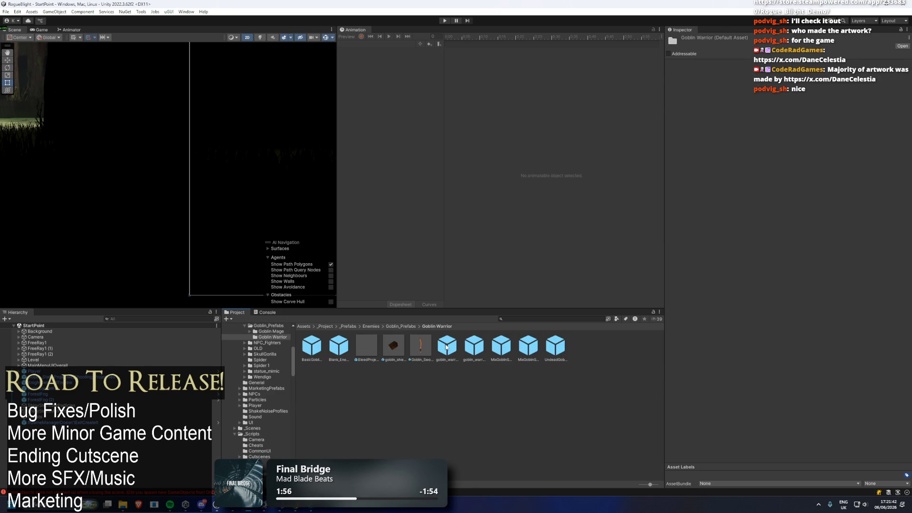
pyautogui.click(446, 347)
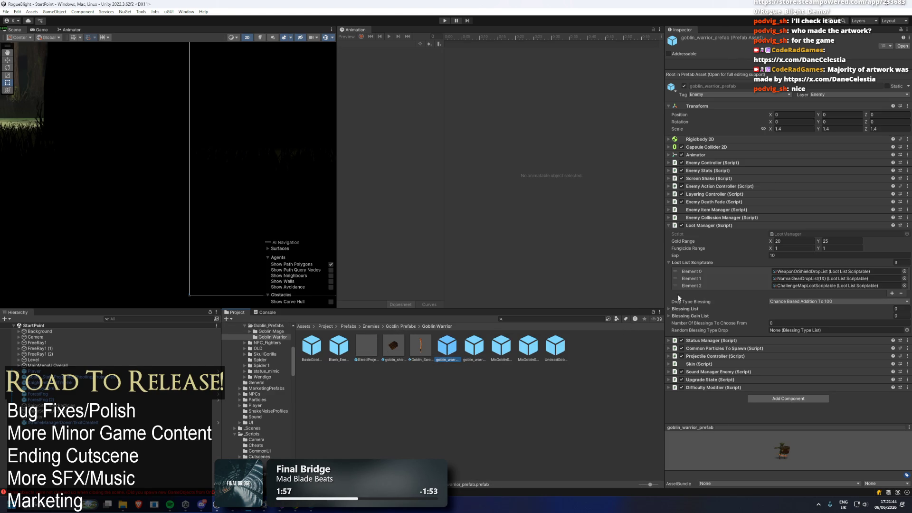
pyautogui.press('Right')
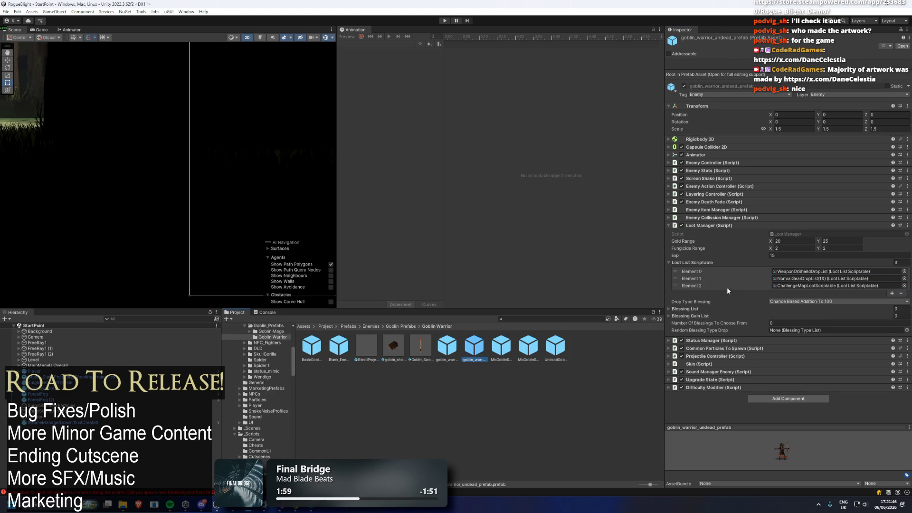
pyautogui.press('Right')
pyautogui.press('Right')
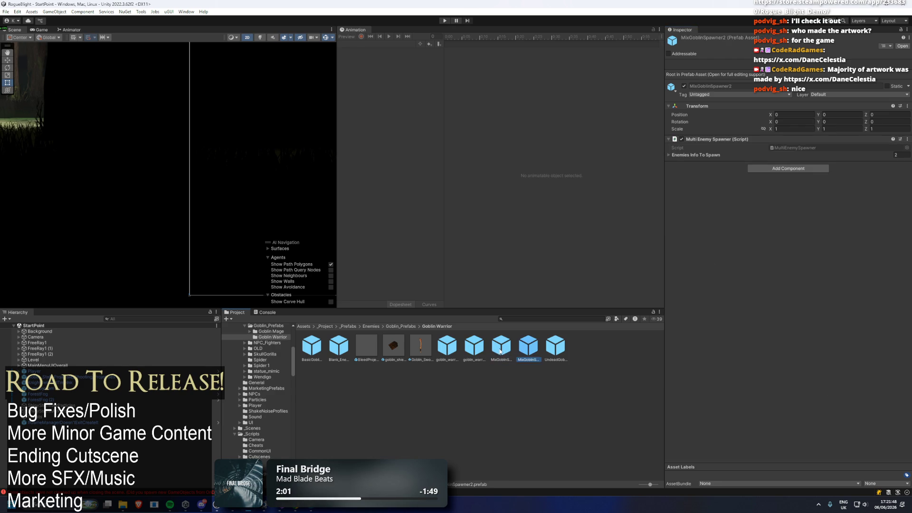
pyautogui.press('Left')
pyautogui.press('Left')
pyautogui.click(402, 327)
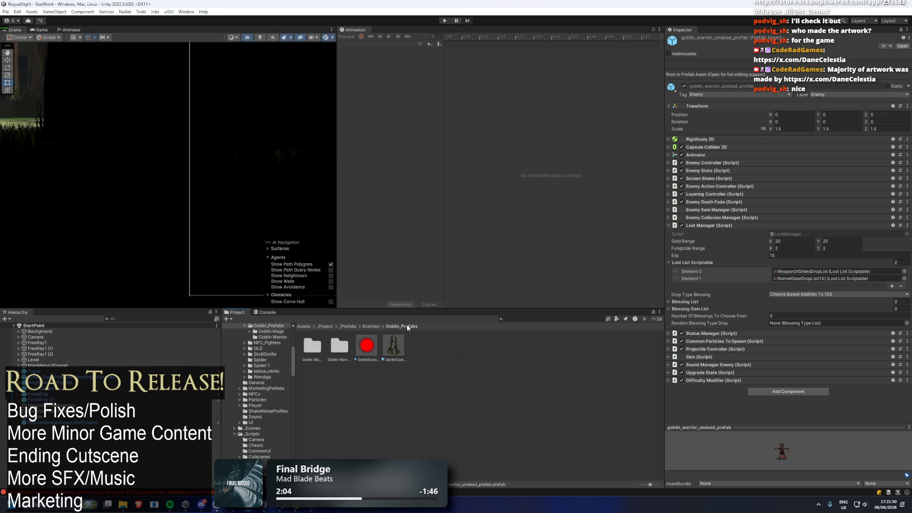
pyautogui.click(370, 326)
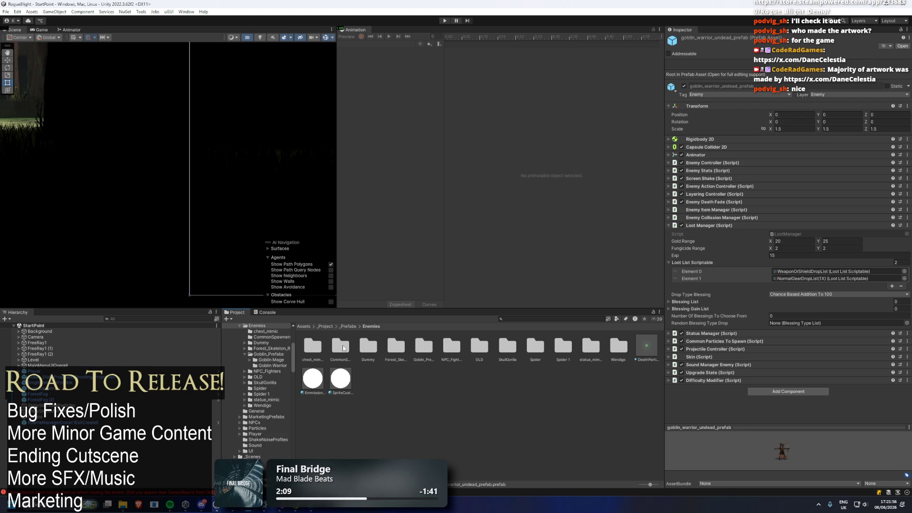
# Step: Check the chest mimics and delete chest_mimic_prefab(Forest)'s challenge map loot entry
pyautogui.click(322, 347)
pyautogui.doubleClick(322, 346)
pyautogui.click(393, 346)
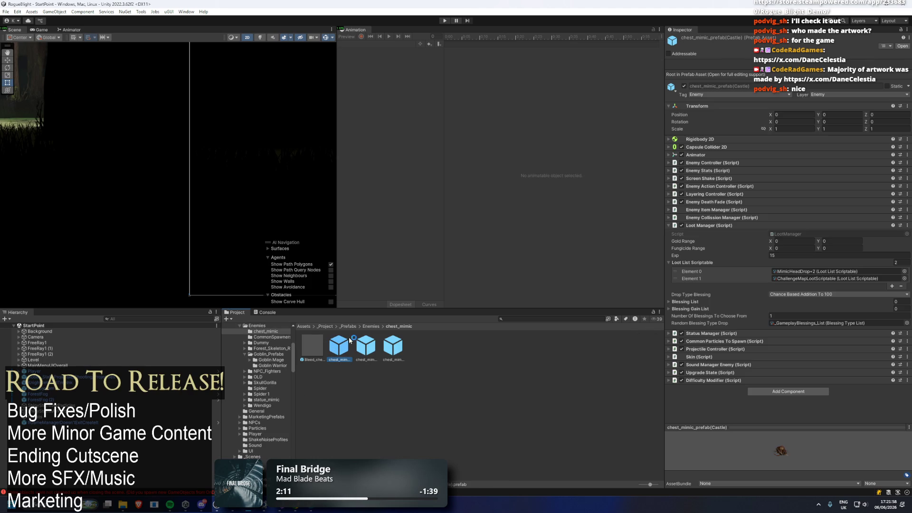
pyautogui.press('Left')
pyautogui.press('Left')
pyautogui.click(691, 279)
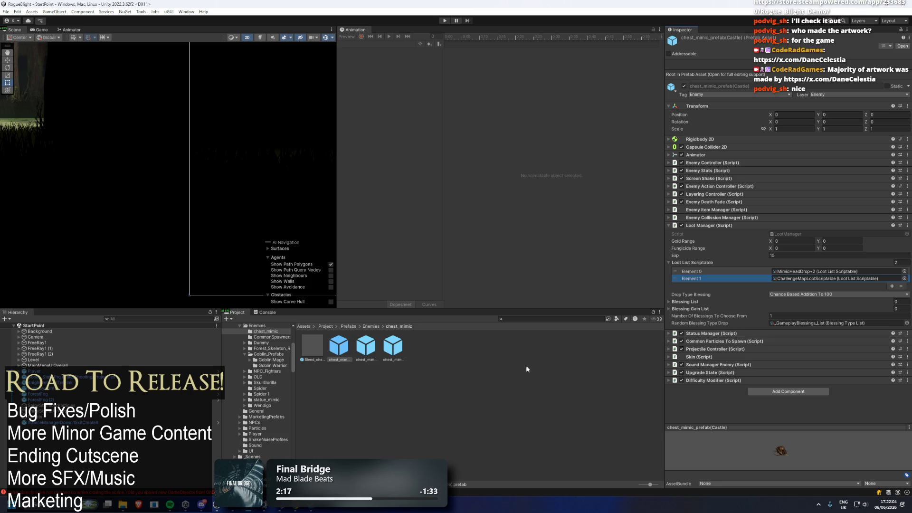
pyautogui.click(366, 345)
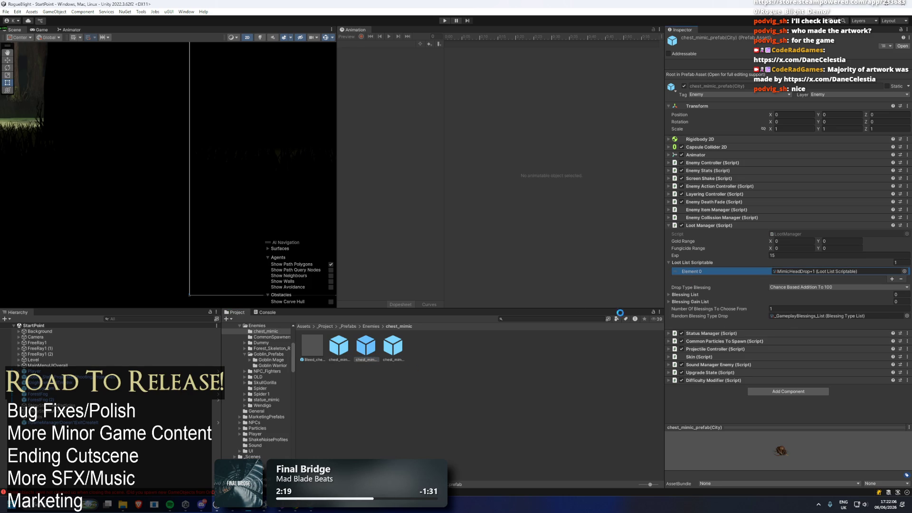
pyautogui.click(408, 349)
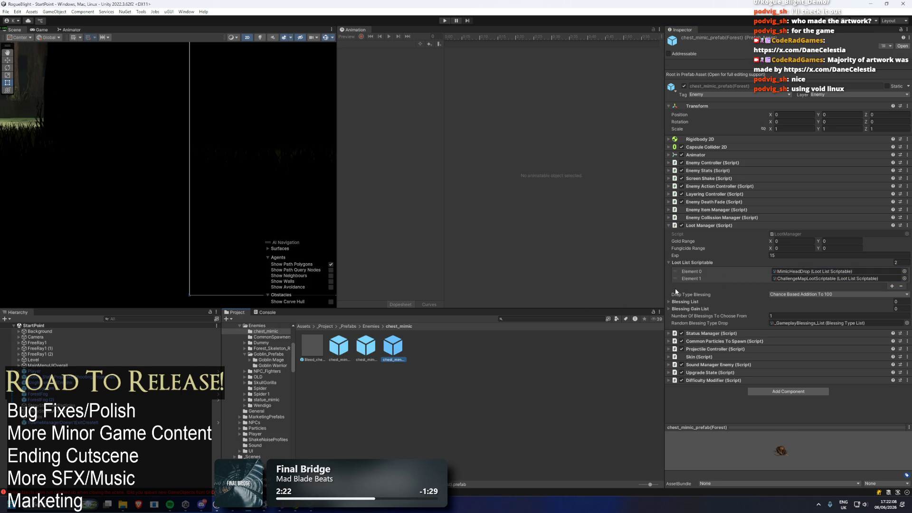
pyautogui.click(691, 278)
pyautogui.press('Delete')
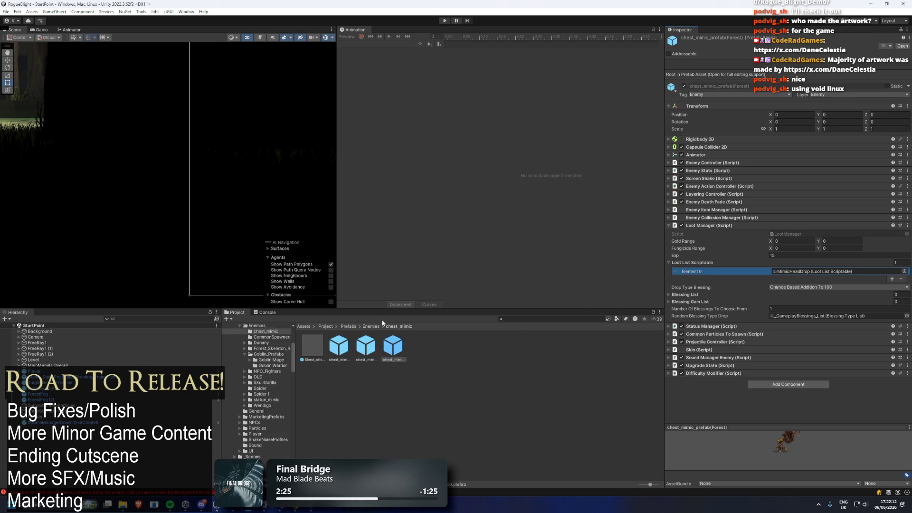
pyautogui.click(371, 326)
pyautogui.doubleClick(340, 347)
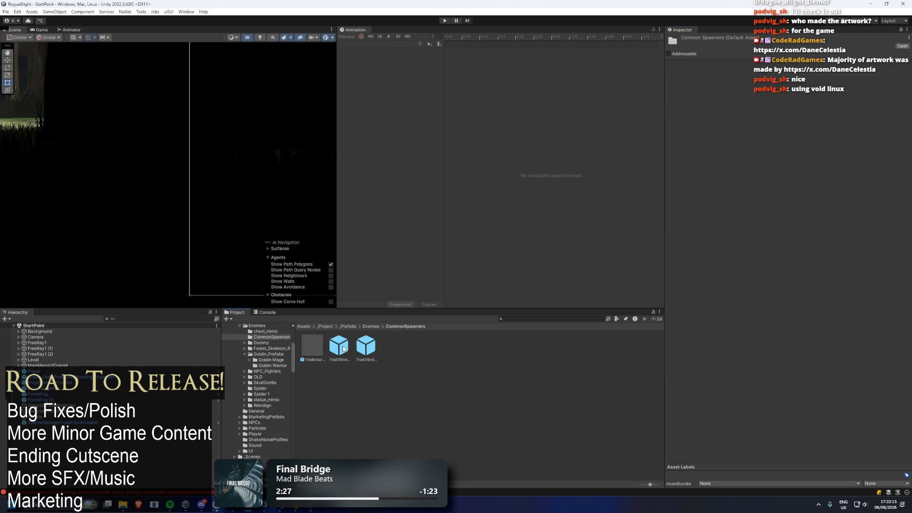
# Step: Delete Element 1 from Cutscene_Starting_Dummy_No_Head_prefab's Loot List Scriptable in the Dummy folder
pyautogui.click(312, 346)
pyautogui.click(370, 327)
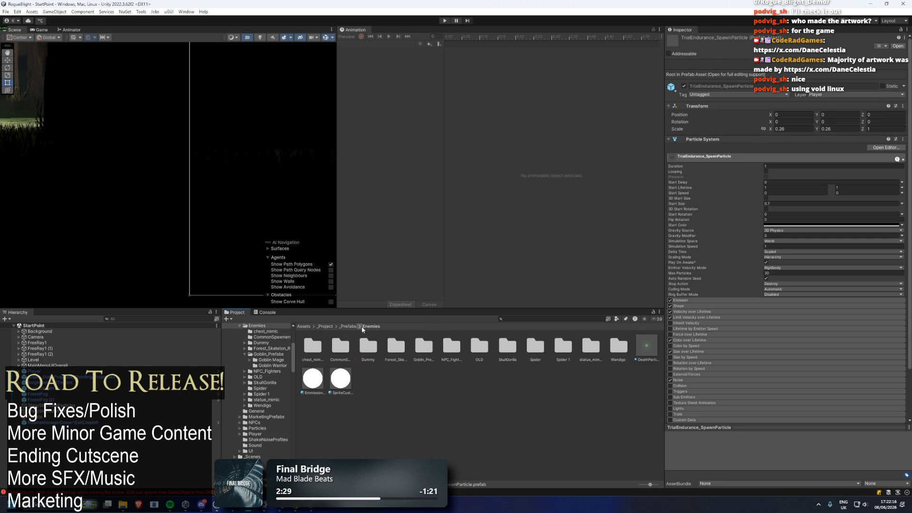
pyautogui.doubleClick(368, 347)
pyautogui.click(366, 347)
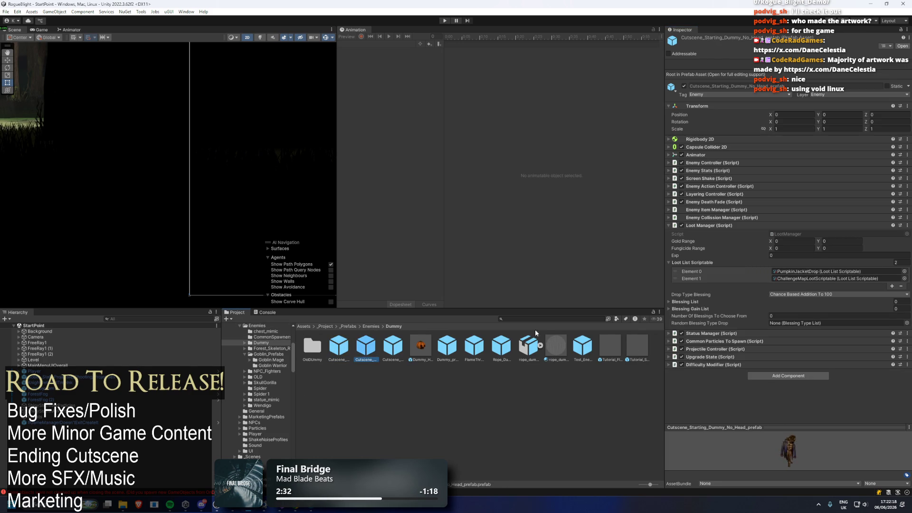
pyautogui.click(681, 278)
pyautogui.press('Delete')
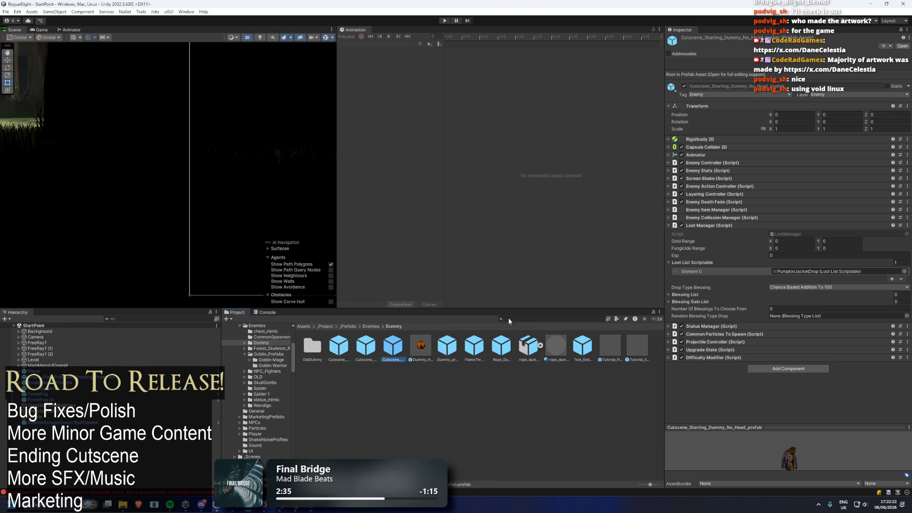
# Step: Compare the other Dummy prefabs' loot lists, then open the forest skeleton folder
pyautogui.click(335, 345)
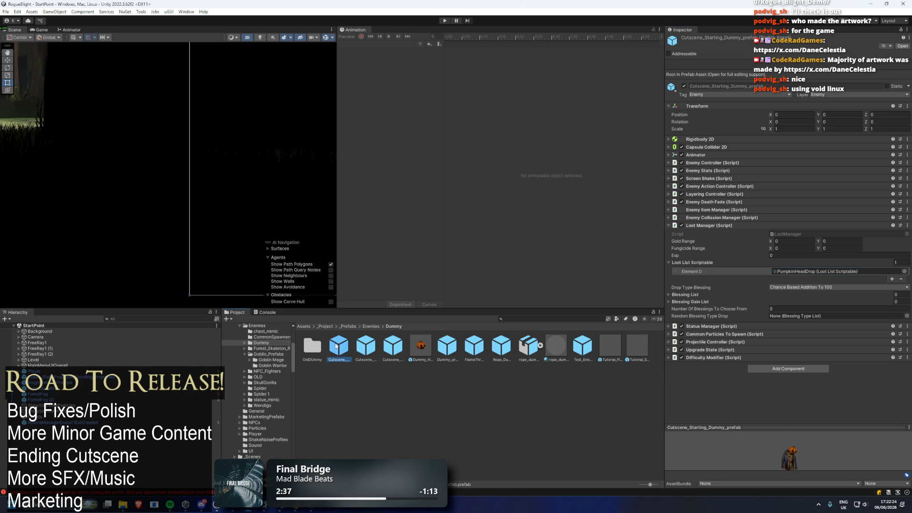
pyautogui.click(354, 342)
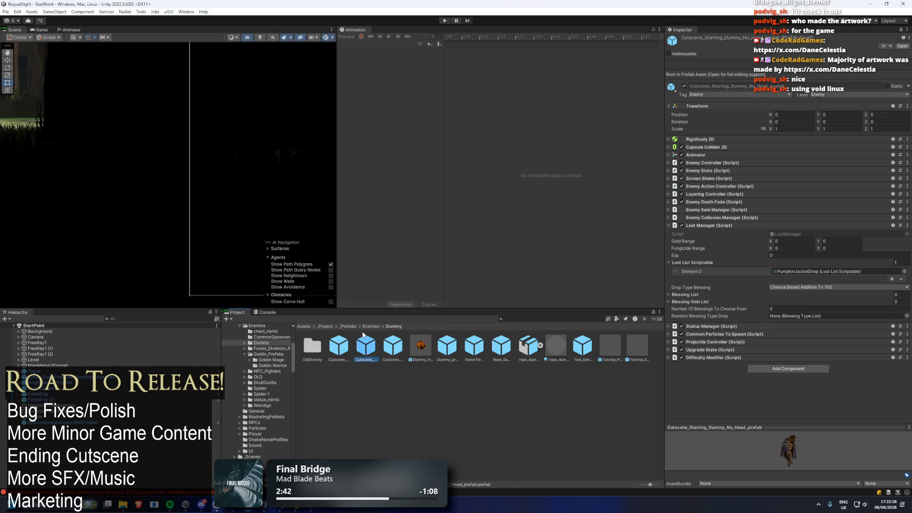
pyautogui.click(420, 346)
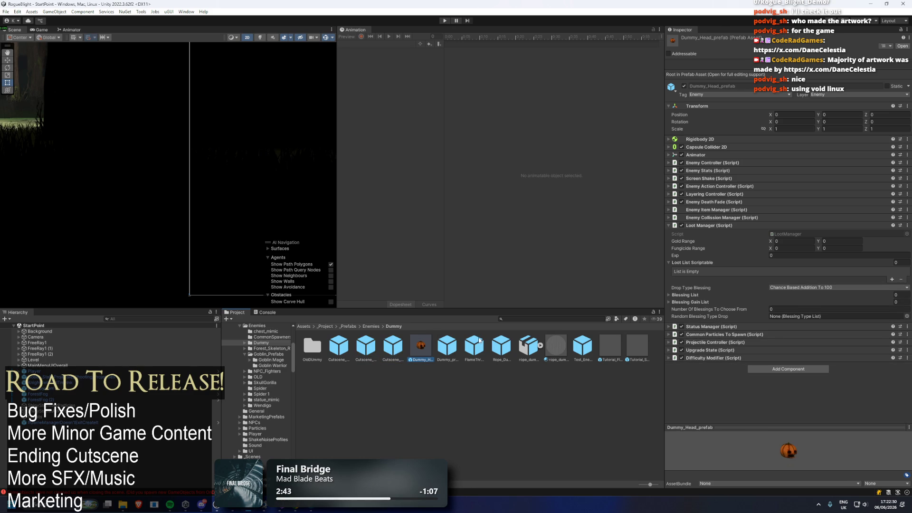
pyautogui.moveTo(248, 510)
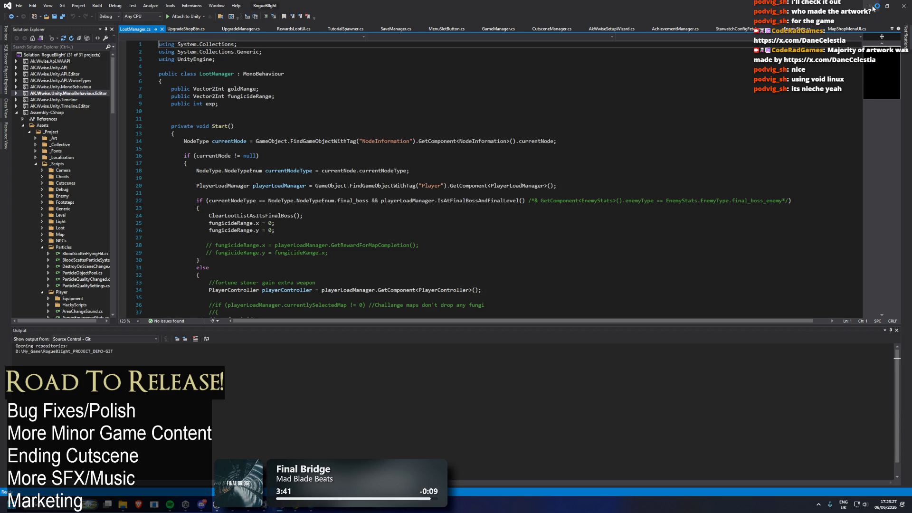
pyautogui.click(872, 7)
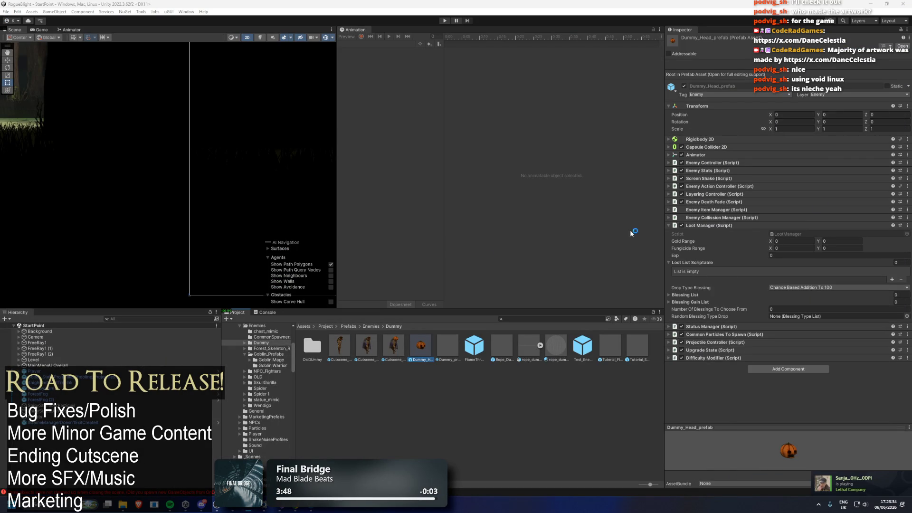
pyautogui.click(386, 342)
pyautogui.click(375, 345)
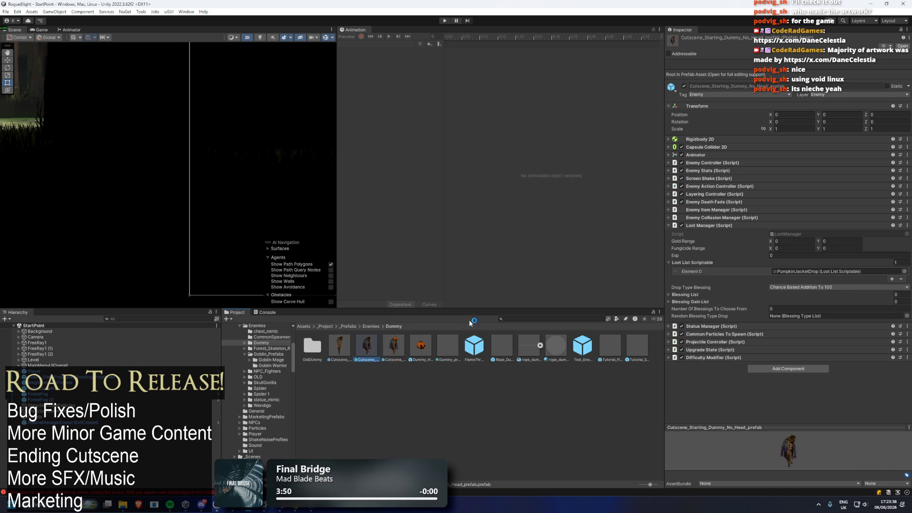
pyautogui.click(373, 327)
pyautogui.doubleClick(397, 342)
# Step: Open ChallengeMapLootScriptable from ForestSkeleton and set Overall, Boss Bonus and Legendary Chance to -1
pyautogui.click(394, 345)
pyautogui.doubleClick(807, 293)
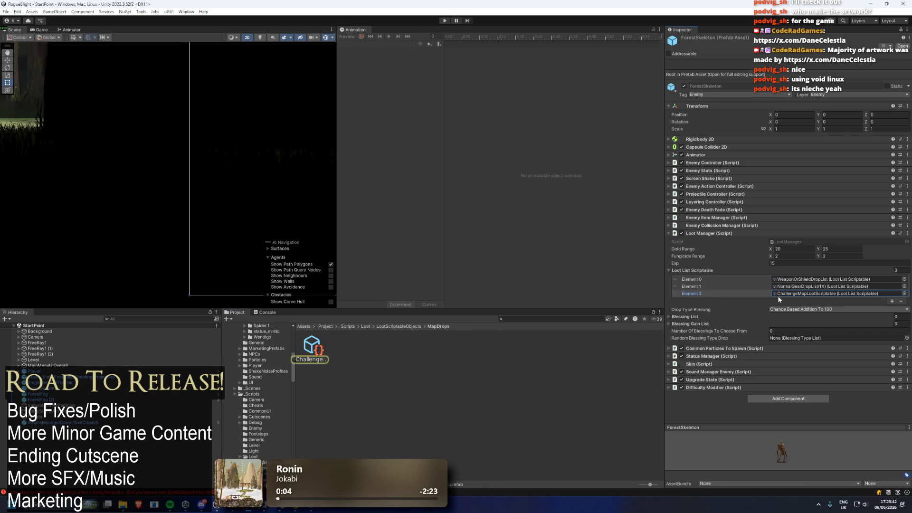
pyautogui.scroll(-5, 899, 189)
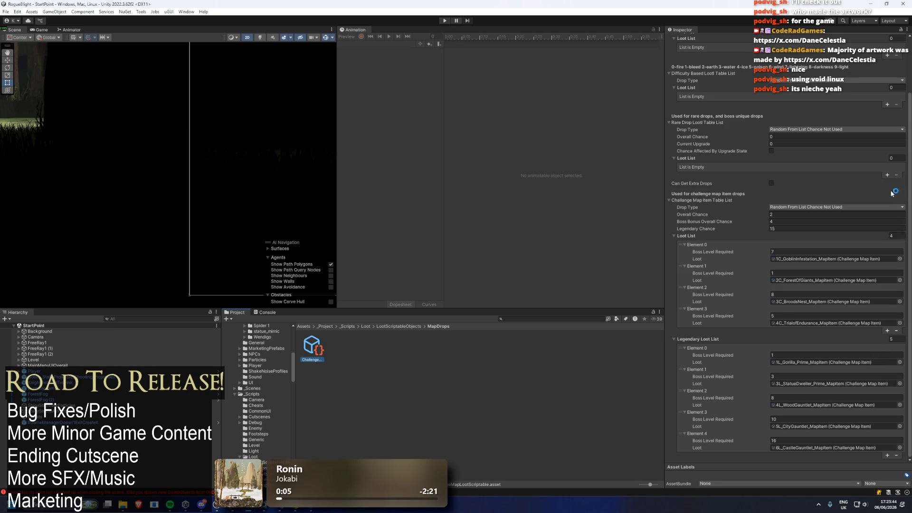
pyautogui.click(788, 213)
pyautogui.write('-1')
pyautogui.press('Tab')
pyautogui.write('-1')
pyautogui.press('Tab')
pyautogui.write('-1')
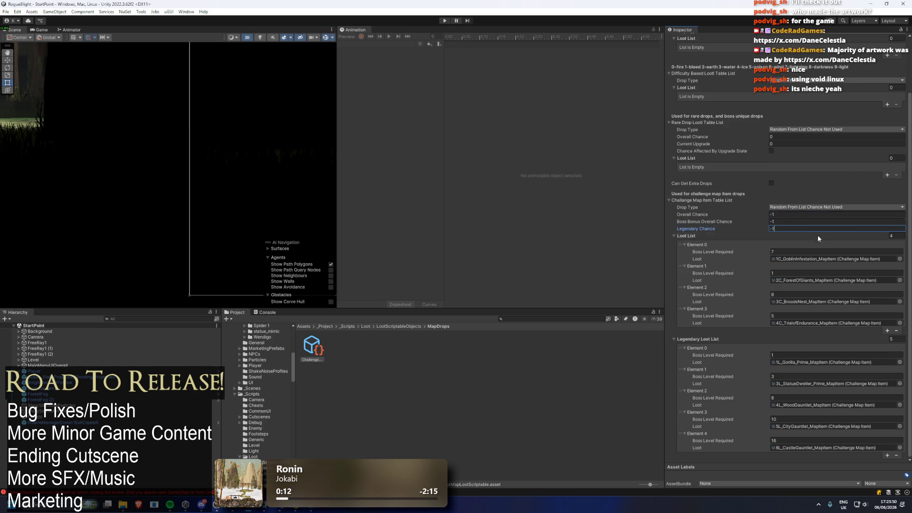
pyautogui.press('Tab')
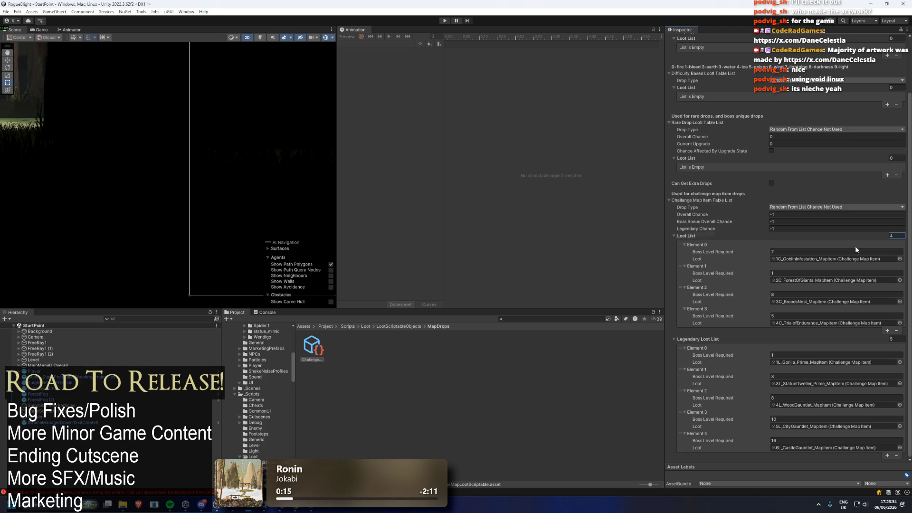
# Step: Empty the challenge Loot List and the Legendary Loot List by setting both sizes to 0
pyautogui.click(888, 259)
pyautogui.click(899, 236)
pyautogui.write('0')
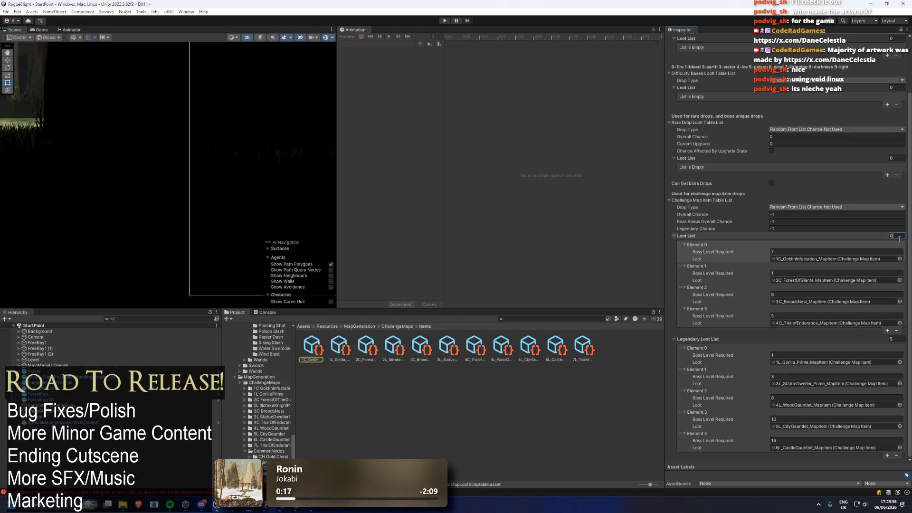
pyautogui.press('Return')
pyautogui.click(899, 324)
pyautogui.write('0')
pyautogui.press('Return')
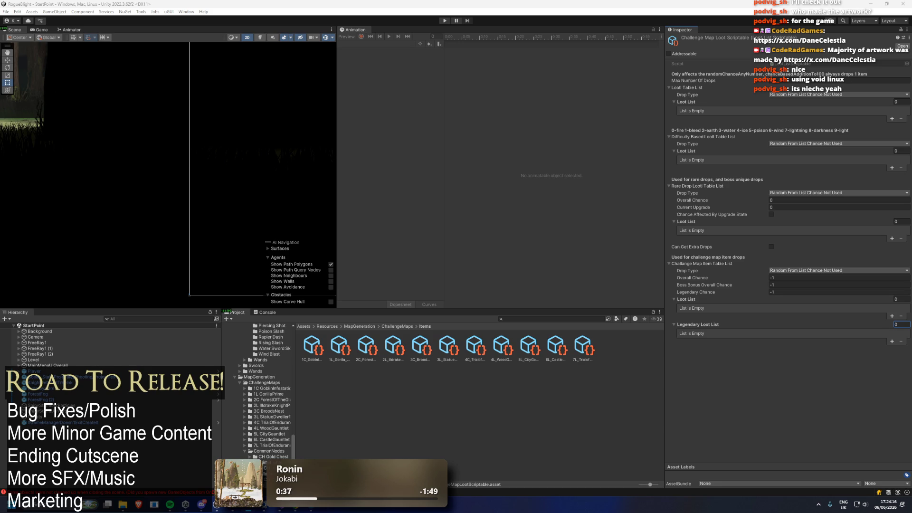
# Step: Open the ChallengeMaps Items folder and look through its map items, from Goblin Infestation to Trial of Endurance
pyautogui.click(312, 347)
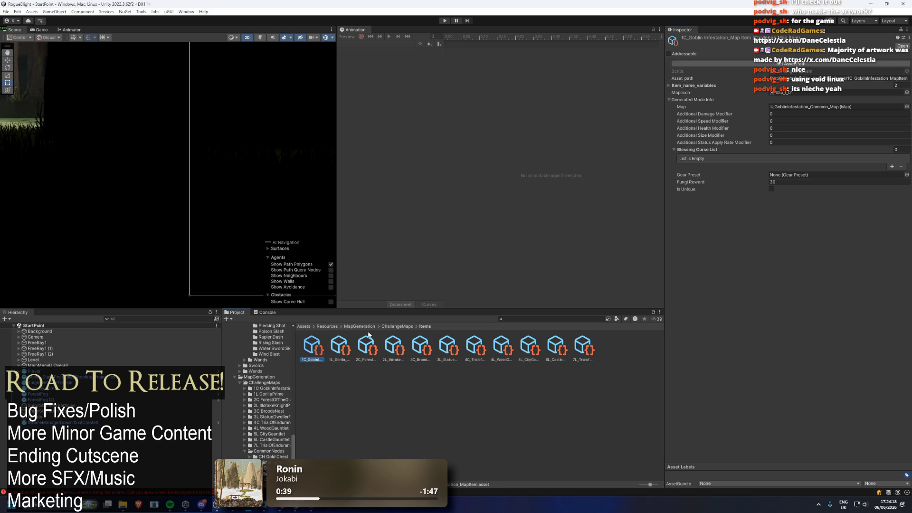
pyautogui.click(397, 326)
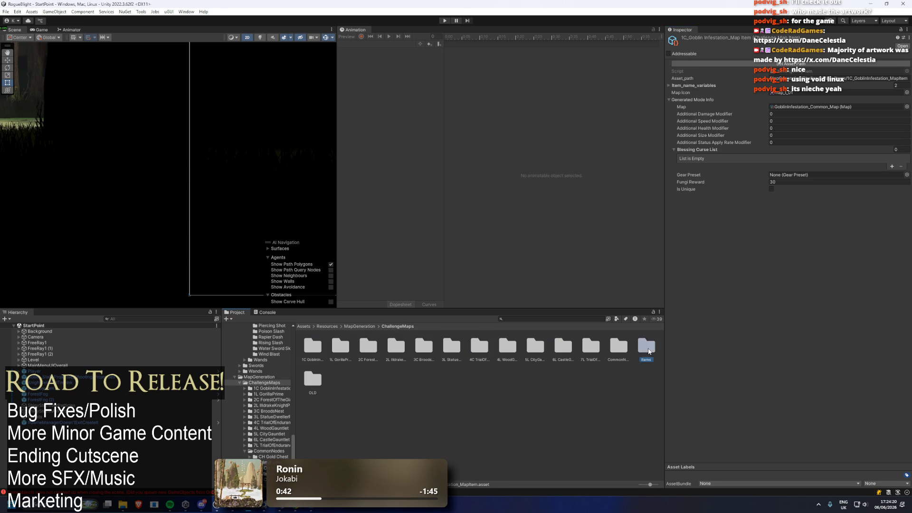
pyautogui.doubleClick(647, 347)
pyautogui.click(316, 347)
pyautogui.click(408, 336)
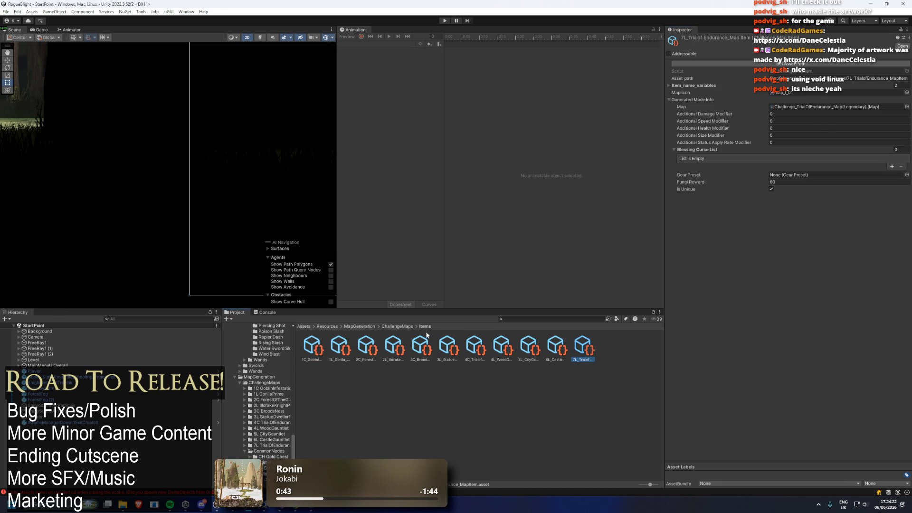
pyautogui.click(502, 344)
pyautogui.click(562, 339)
pyautogui.click(583, 347)
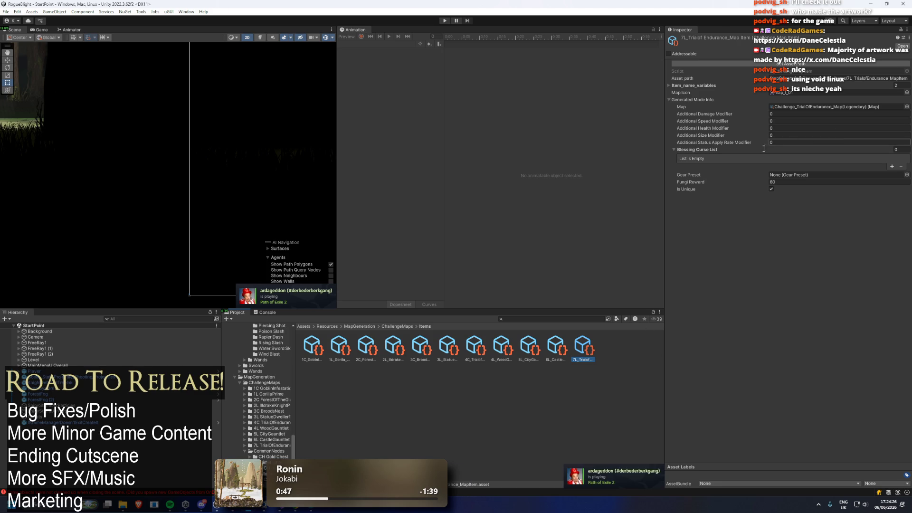
# Step: Select all eleven challenge map items, delete them, and search for 'goblin infe'
pyautogui.click(312, 348)
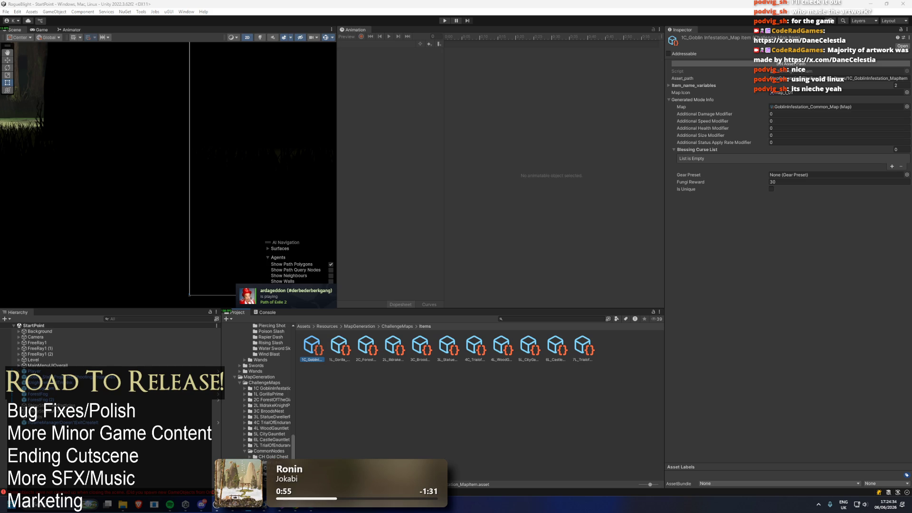
pyautogui.keyDown('shift'); pyautogui.click(579, 346); pyautogui.keyUp('shift')
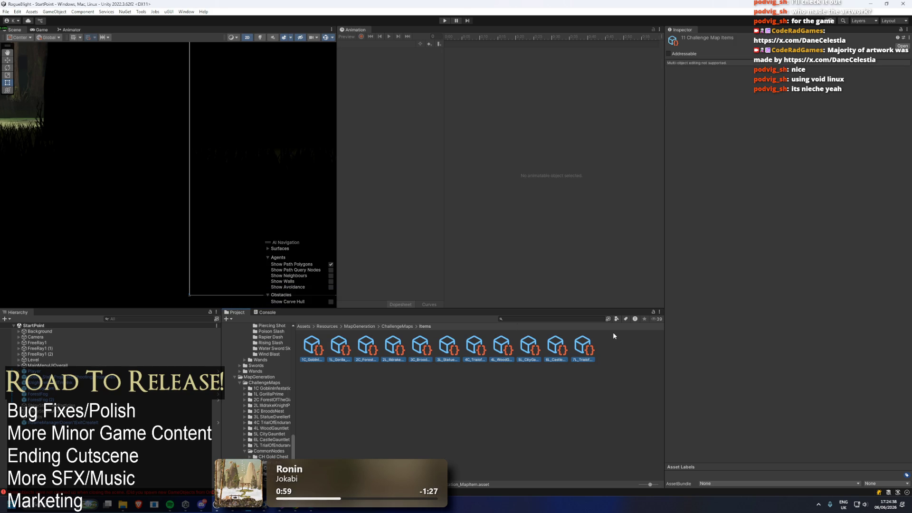
pyautogui.hotkey('ctrl', 'd')
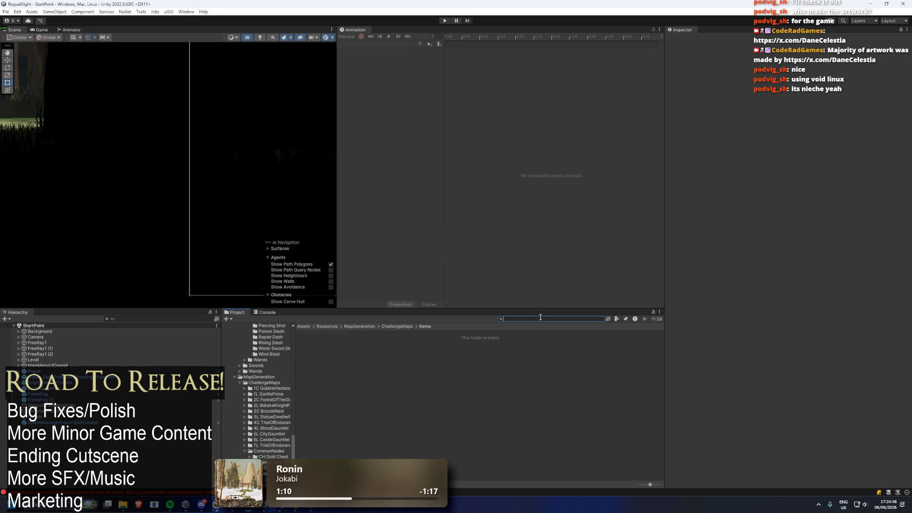
pyautogui.write('goblin infe')
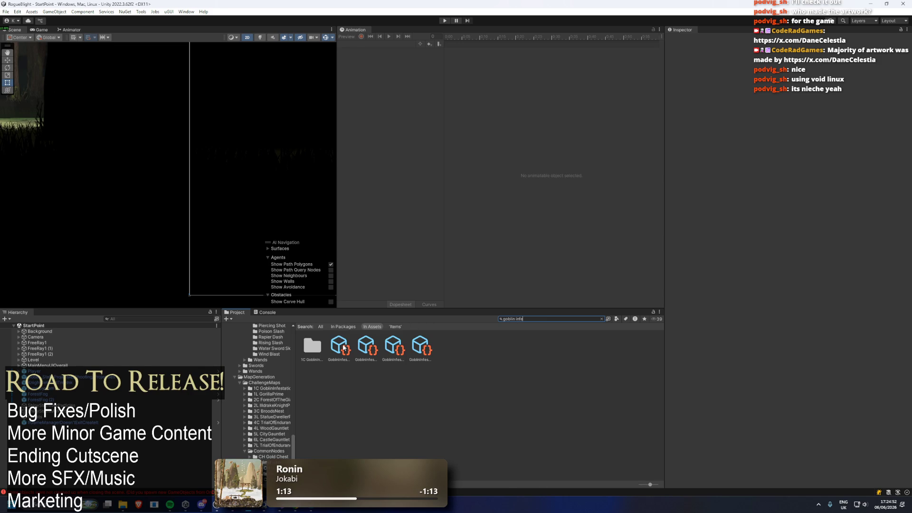
# Step: Locate the GoblinInfestation_Common_Map result, then browse the ChallengeMaps map folders
pyautogui.press('Down')
pyautogui.press('Right')
pyautogui.click(552, 320)
pyautogui.press('BackSpace')
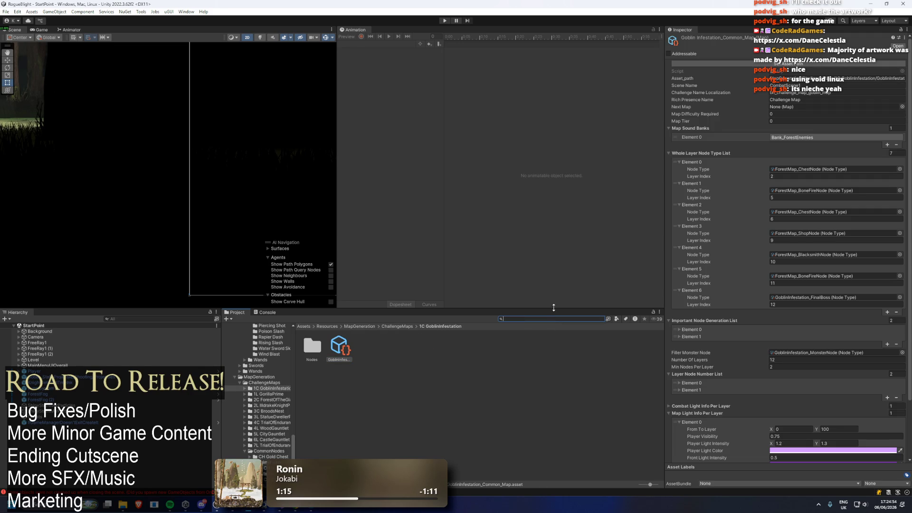
pyautogui.click(400, 328)
pyautogui.press('Right')
pyautogui.press('Right')
pyautogui.press('Right')
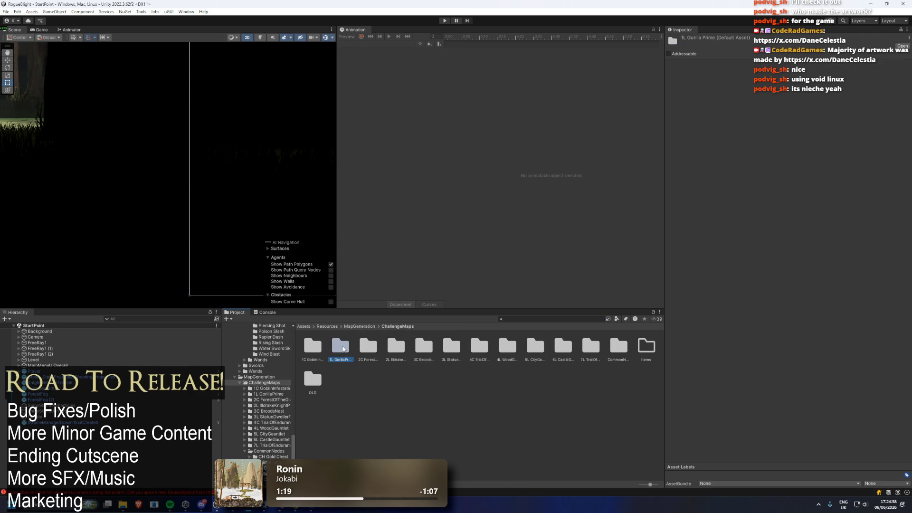
pyautogui.press('Right')
pyautogui.press('Right')
pyautogui.press('Right')
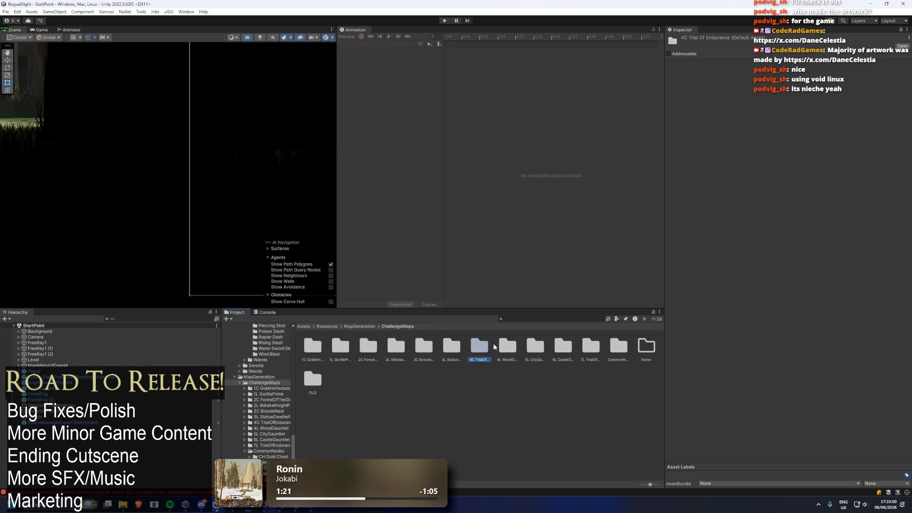
pyautogui.press('Left')
pyautogui.press('Left')
pyautogui.press('Left')
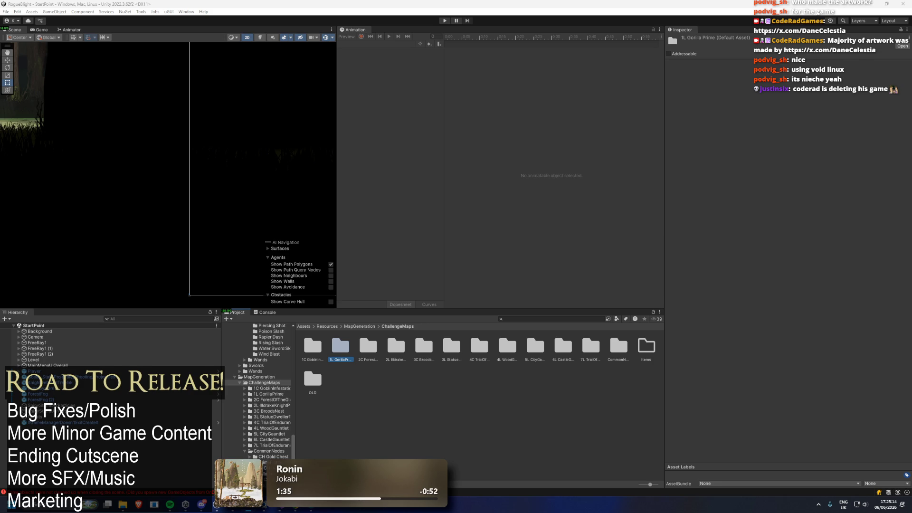
# Step: Check the 2L Illdrake Knight Prime and OLD folders, then return to MapGeneration
pyautogui.doubleClick(395, 346)
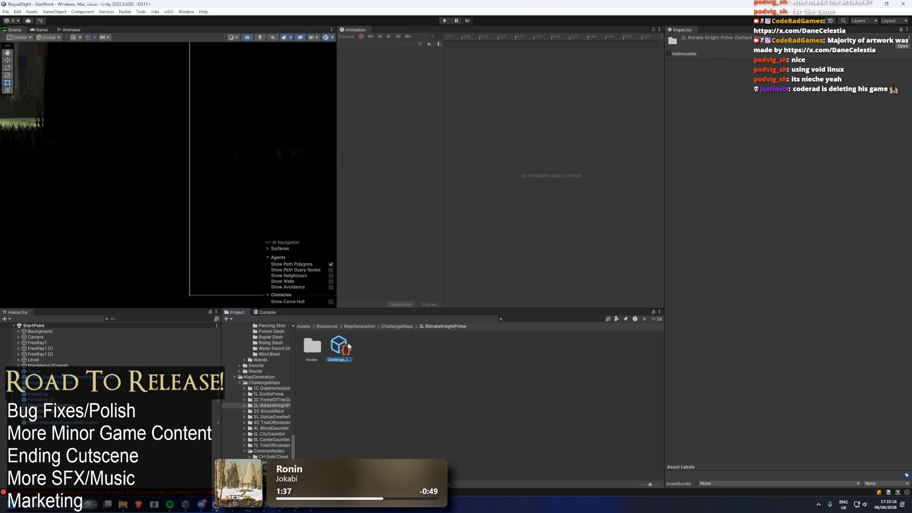
pyautogui.click(348, 346)
pyautogui.click(401, 327)
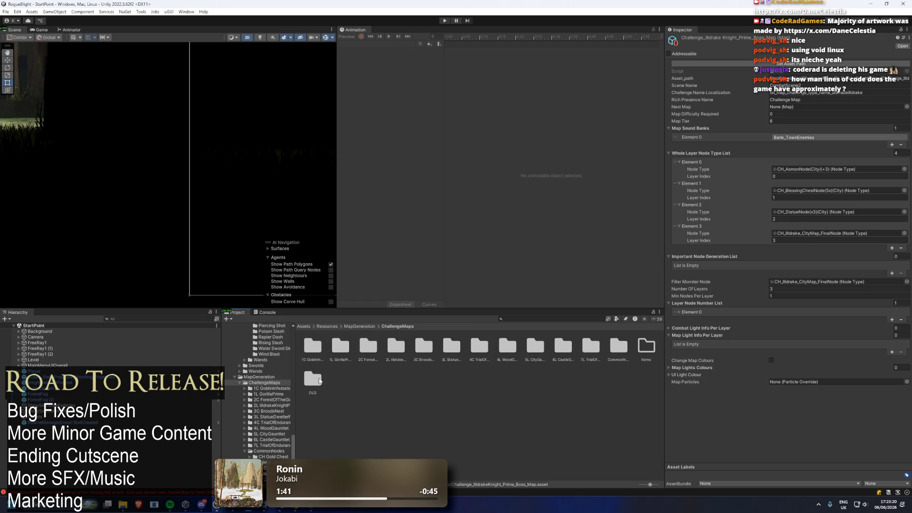
pyautogui.doubleClick(316, 378)
pyautogui.click(397, 327)
pyautogui.click(359, 326)
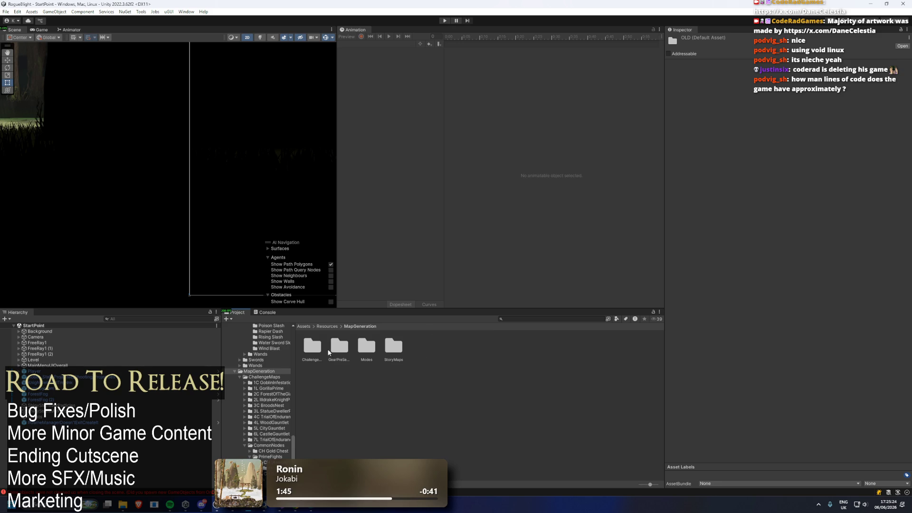
# Step: Delete the ChallengeMaps folder and confirm the deletion
pyautogui.click(303, 350)
pyautogui.press('Delete')
pyautogui.press('Return')
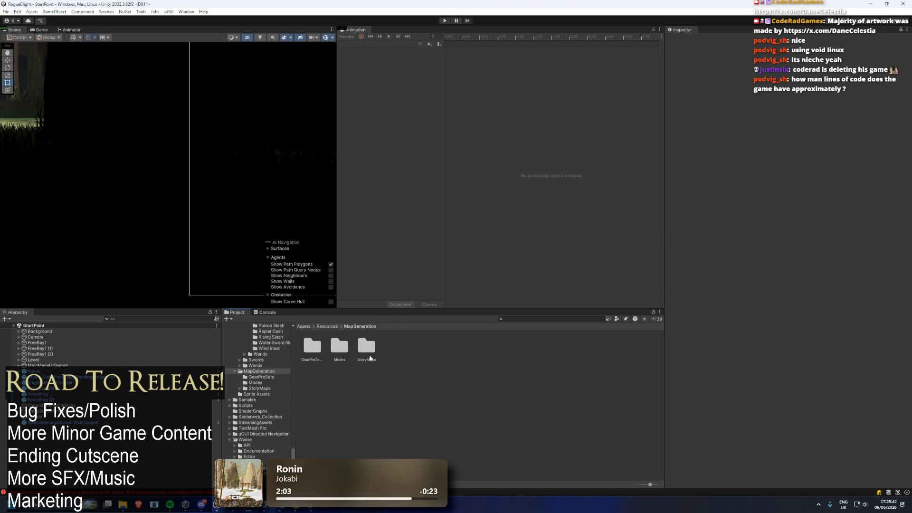
pyautogui.moveTo(280, 504)
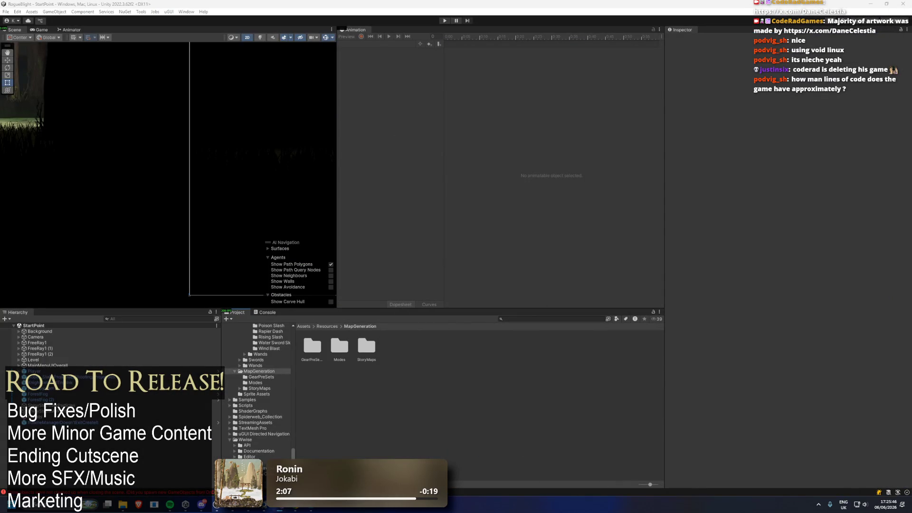
# Step: In Visual Studio, search the whole solution for UpdateChallengeMapRandomType, then return to Unity
pyautogui.hotkey('alt', 'Tab')
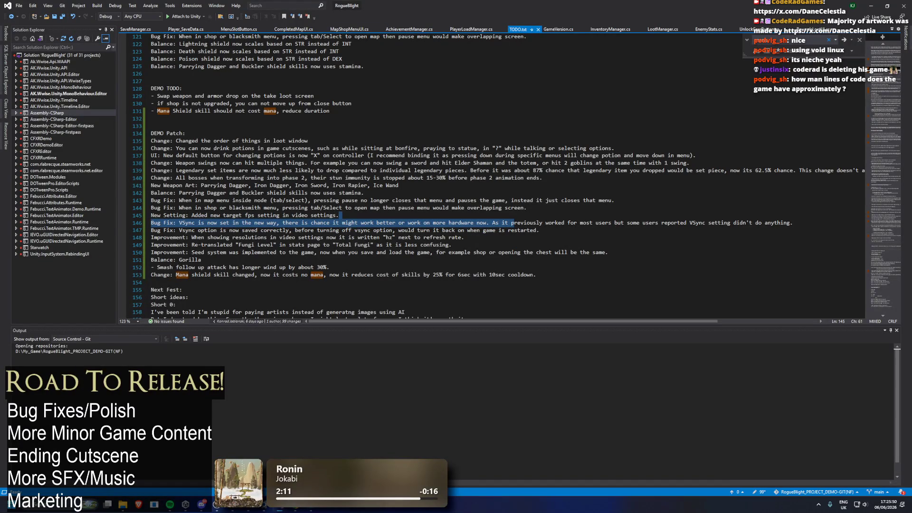
pyautogui.hotkey('alt', 'Tab')
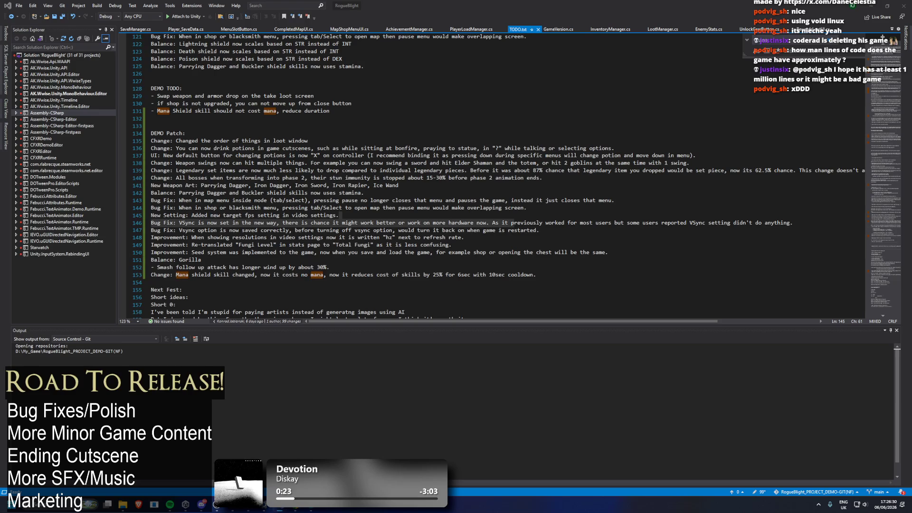
pyautogui.click(434, 149)
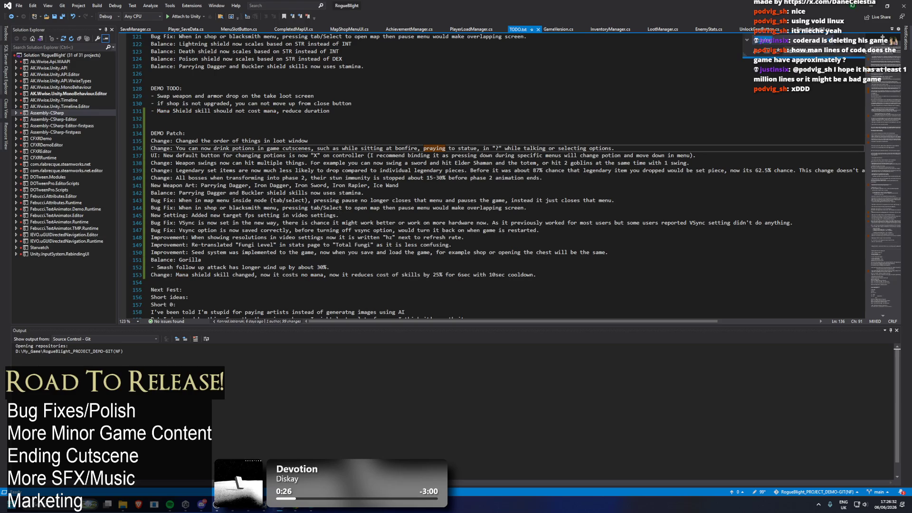
pyautogui.hotkey('ctrl', 'shift', 'b')
pyautogui.click(862, 76)
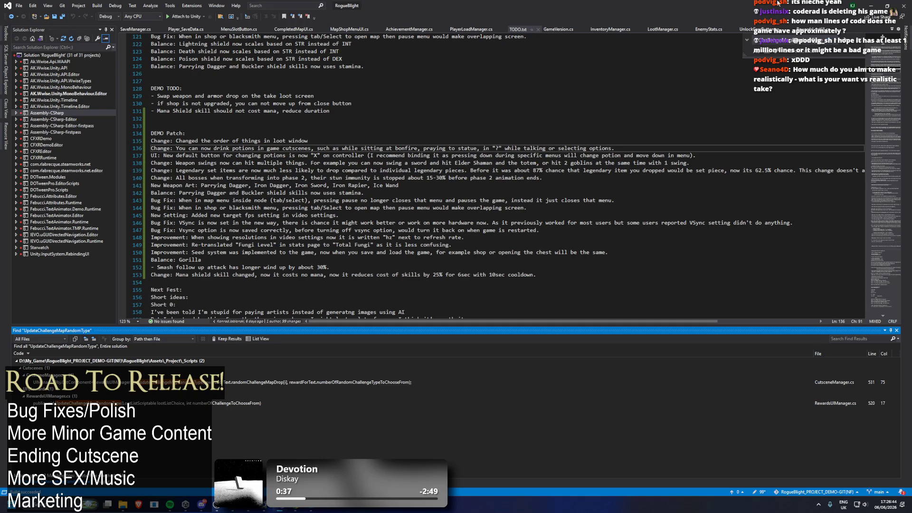
pyautogui.hotkey('alt', 'Tab')
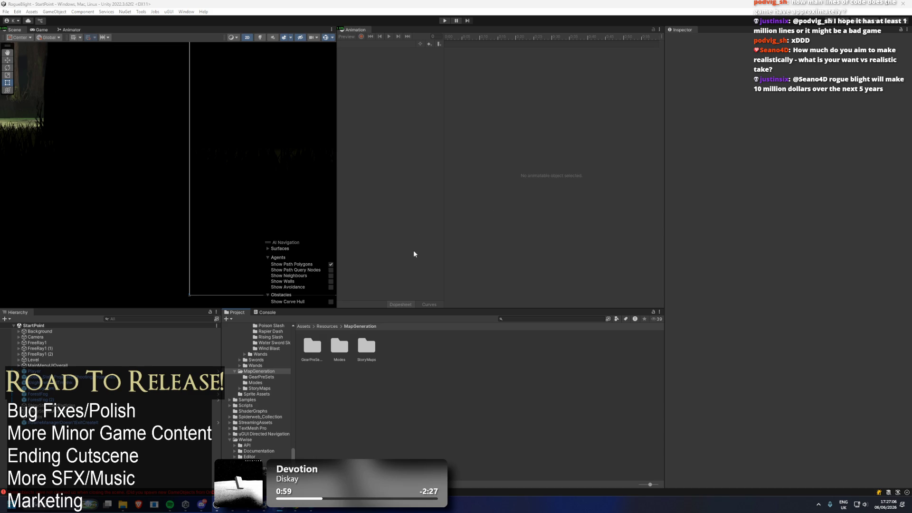
# Step: Open Assets/_Project/_Scripts, inspect the Background prefab, then go back to the _Project folder
pyautogui.scroll(10, 271, 364)
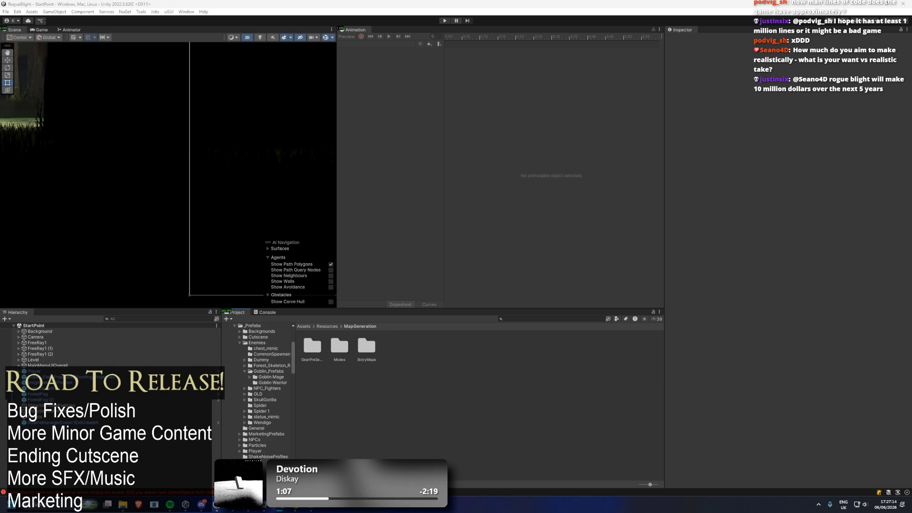
pyautogui.scroll(5, 278, 360)
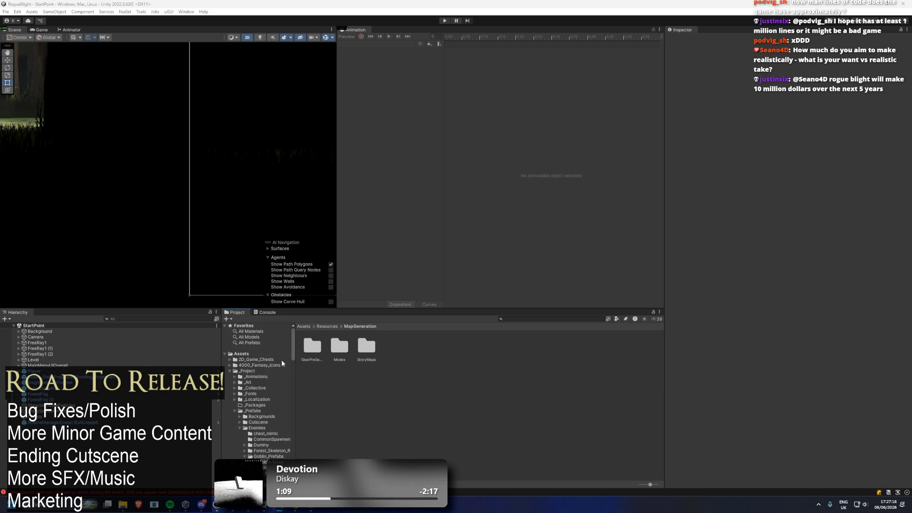
pyautogui.click(248, 371)
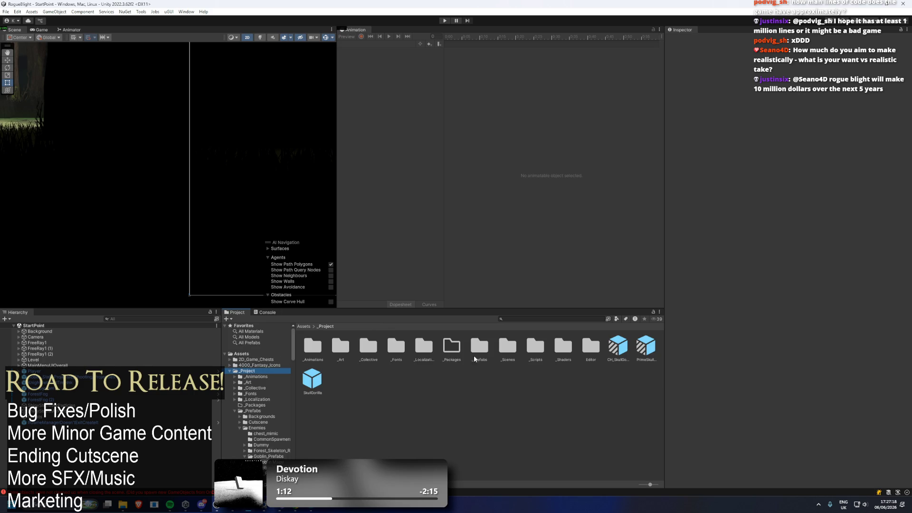
pyautogui.click(536, 350)
pyautogui.doubleClick(536, 349)
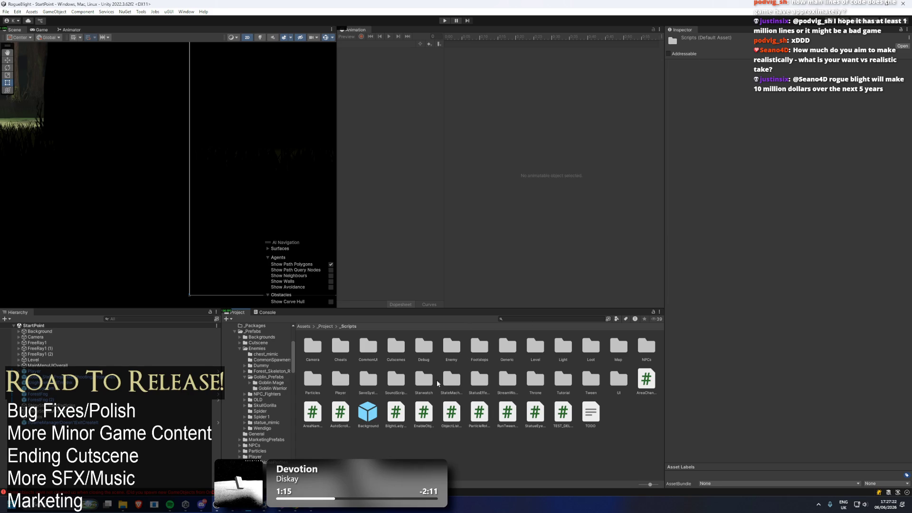
pyautogui.click(363, 410)
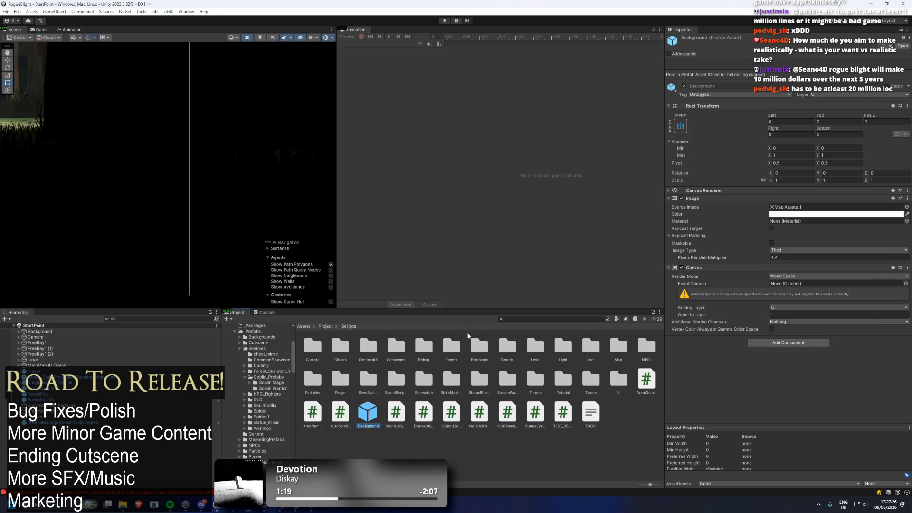
pyautogui.click(321, 328)
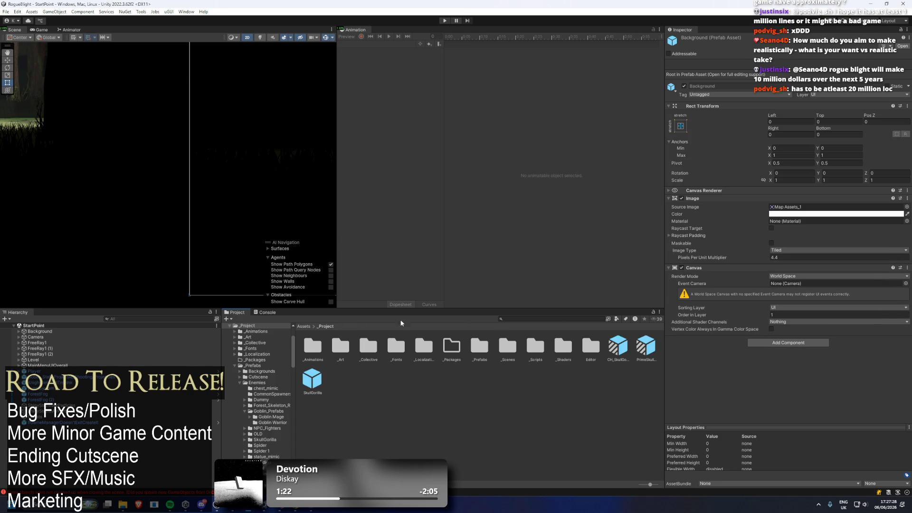
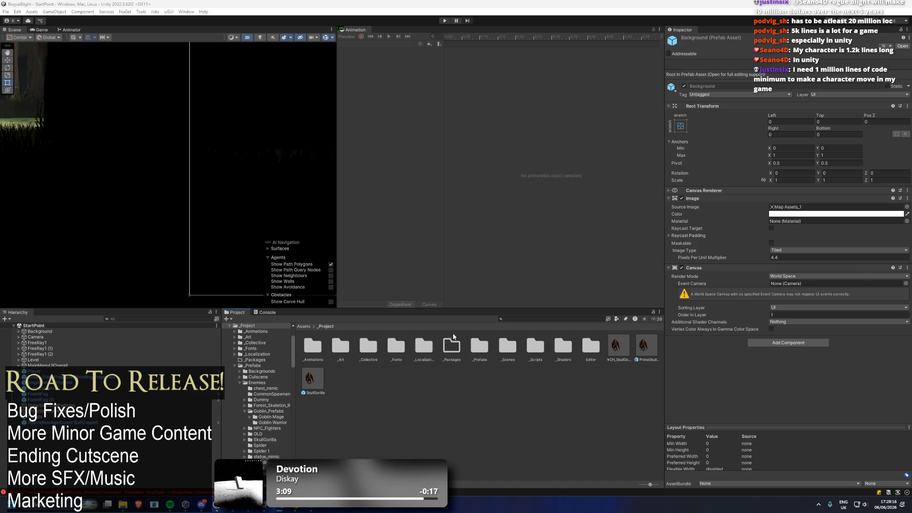
# Step: Open _Scripts, return to _Project, and reveal _Scripts in File Explorer with Show in Explorer
pyautogui.doubleClick(541, 347)
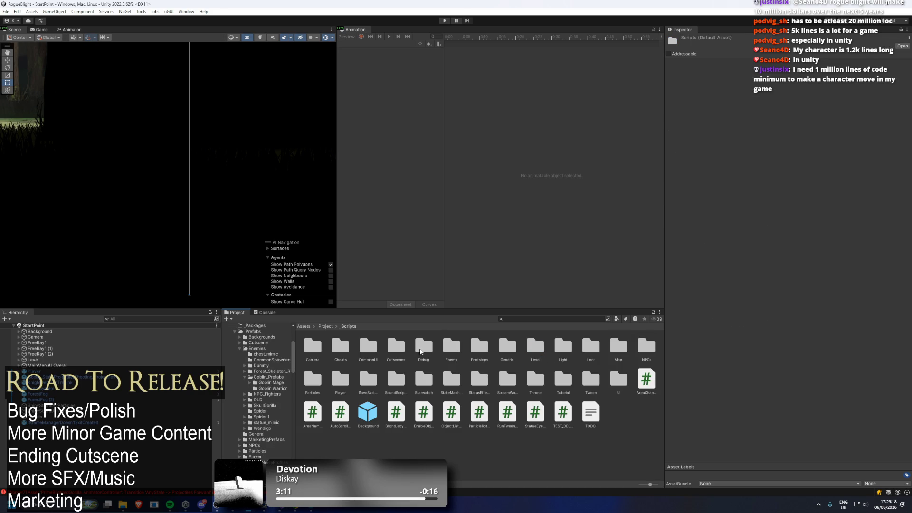
pyautogui.click(330, 327)
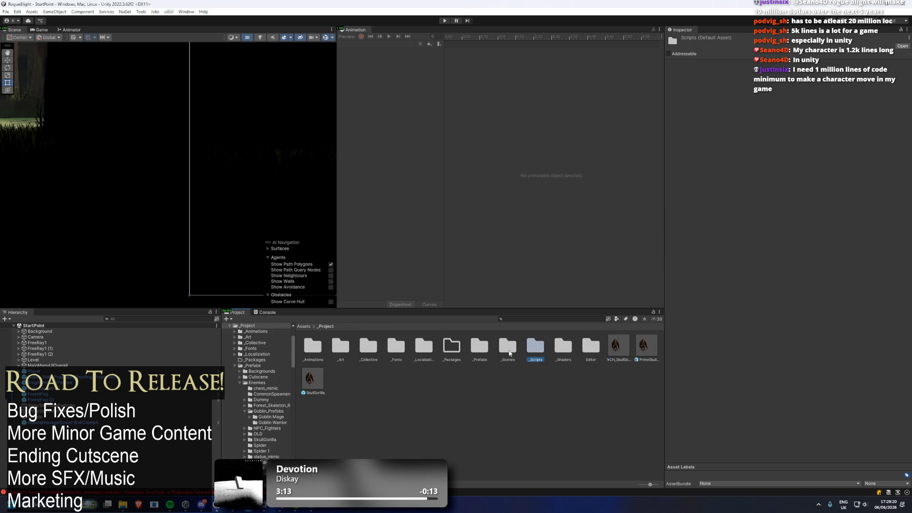
pyautogui.rightClick(531, 353)
pyautogui.click(576, 119)
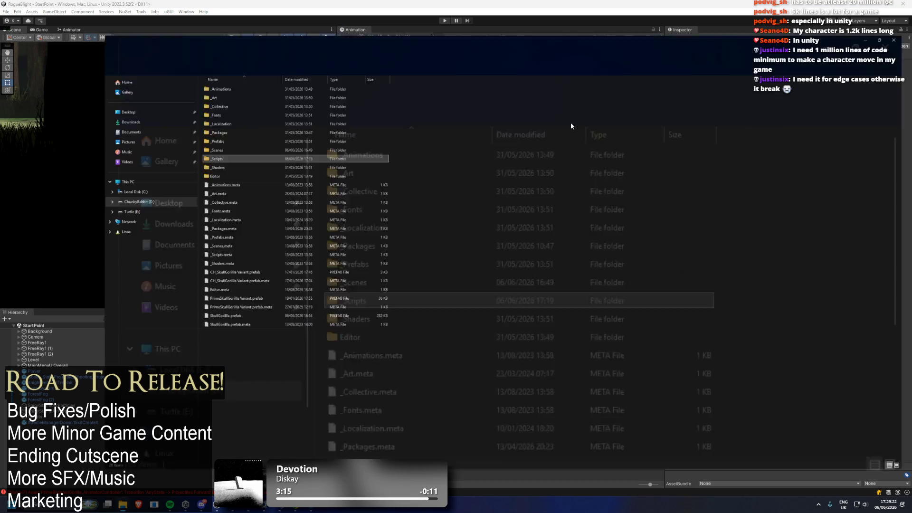
# Step: Leave the File Explorer window and return to the Unity Editor
pyautogui.hotkey('alt', 'Tab')
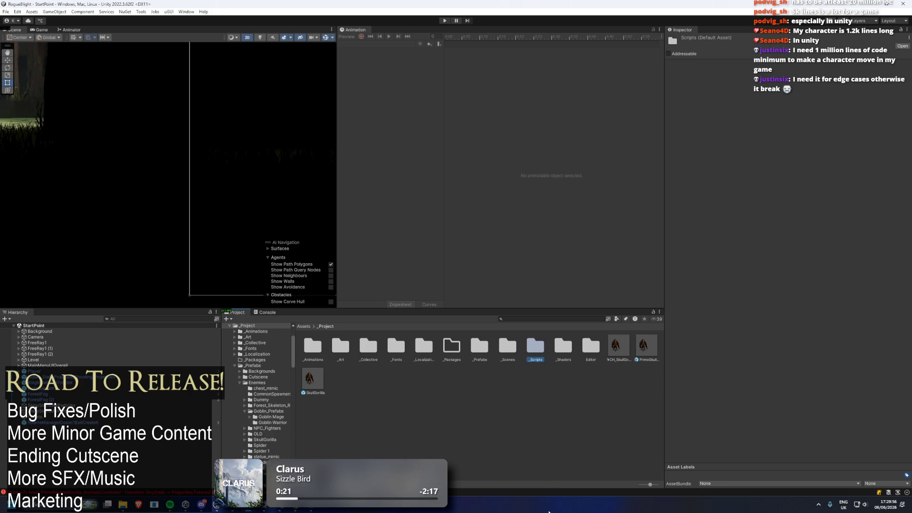
# Step: Clear the selection, review the SkullGorilla prefab's components and loot, then enter Play mode
pyautogui.moveTo(278, 509)
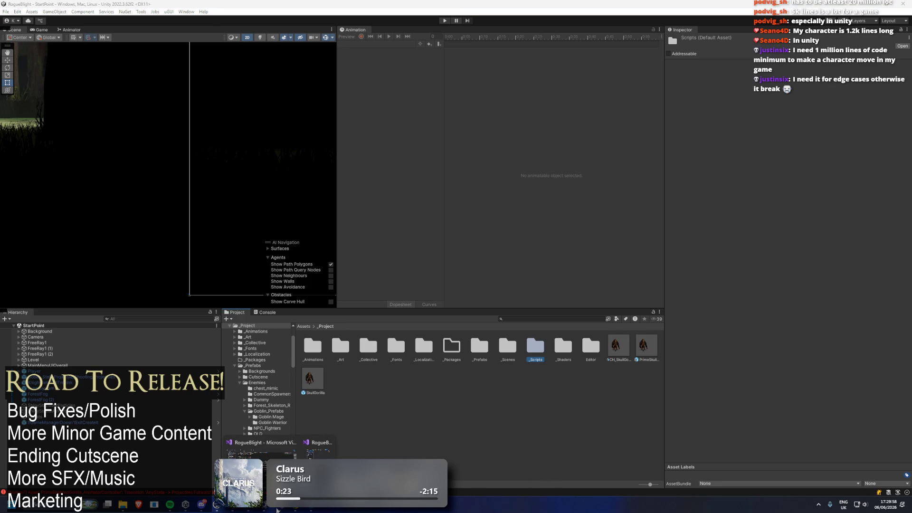
pyautogui.click(438, 427)
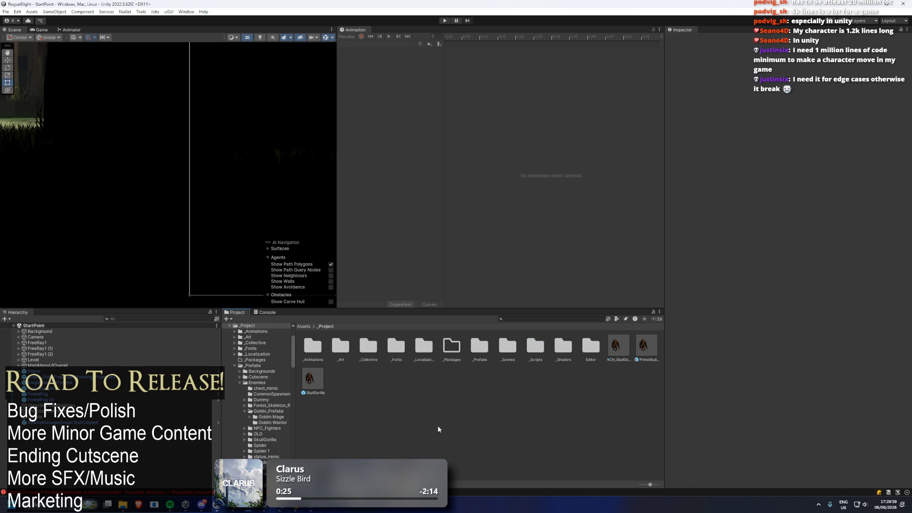
pyautogui.click(309, 379)
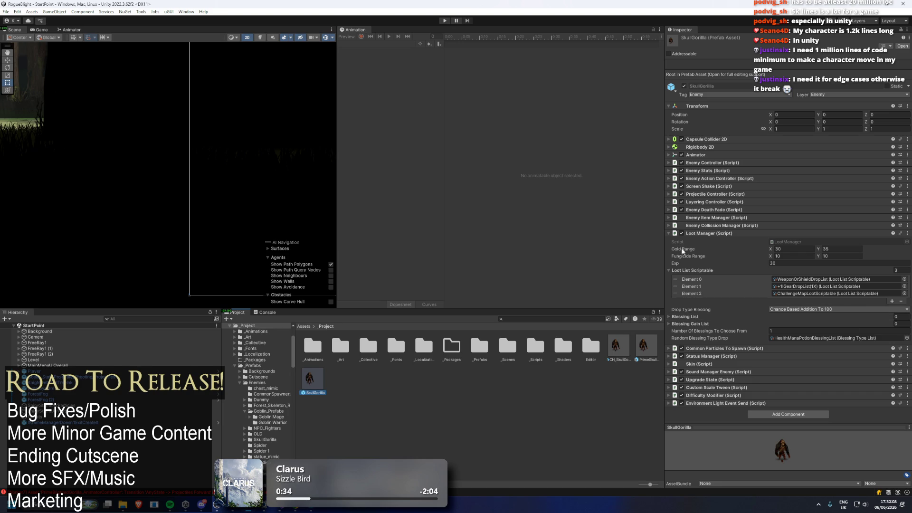
pyautogui.click(448, 19)
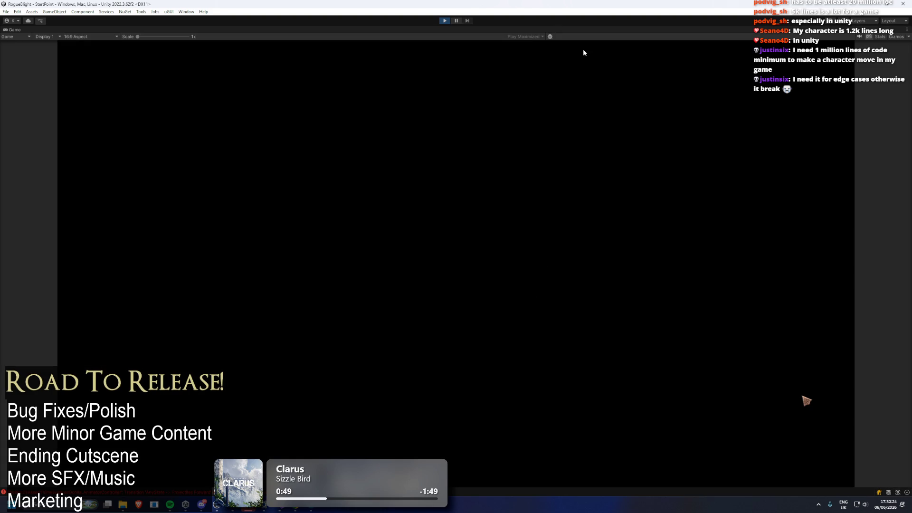
# Step: Stop Play mode and search the Project for 'cheat' to select CheatsScript
pyautogui.hotkey('ctrl', 'p')
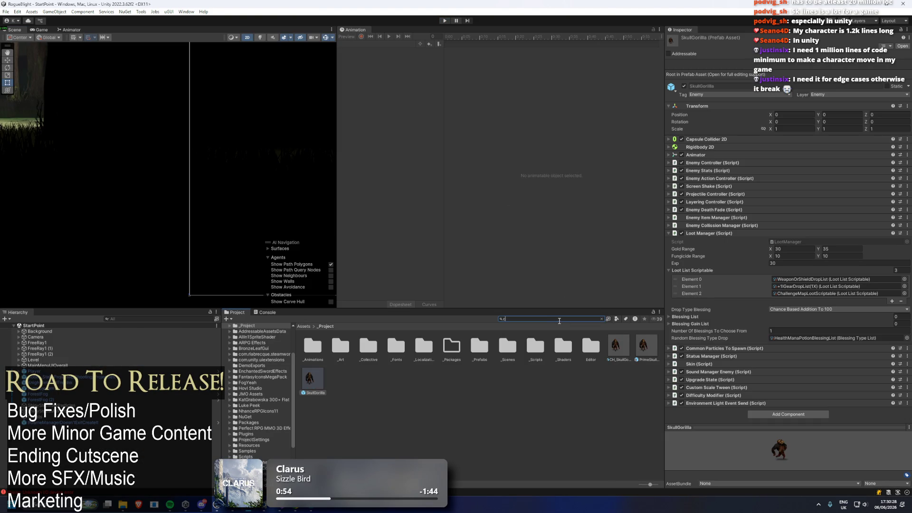
pyautogui.write('heat')
pyautogui.click(339, 347)
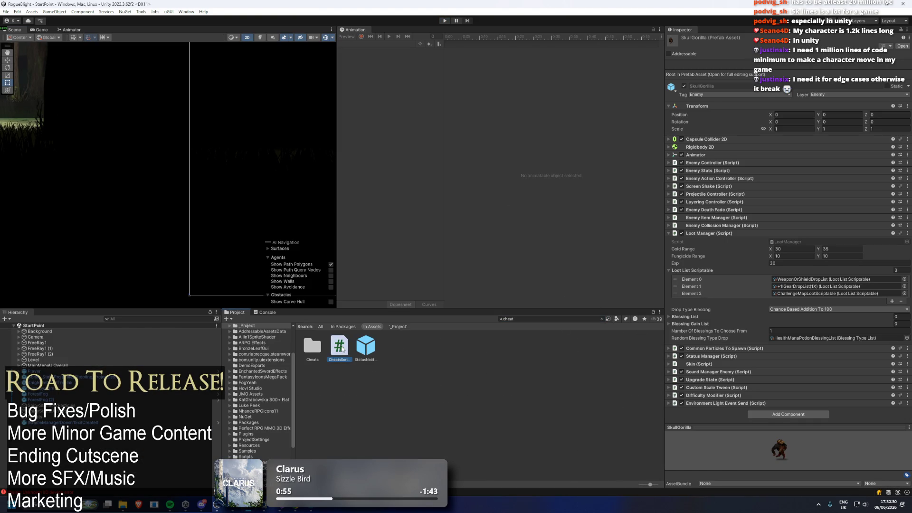
# Step: Review CheatsScript's code in Visual Studio from the top, then return to Unity
pyautogui.hotkey('alt', 'Tab')
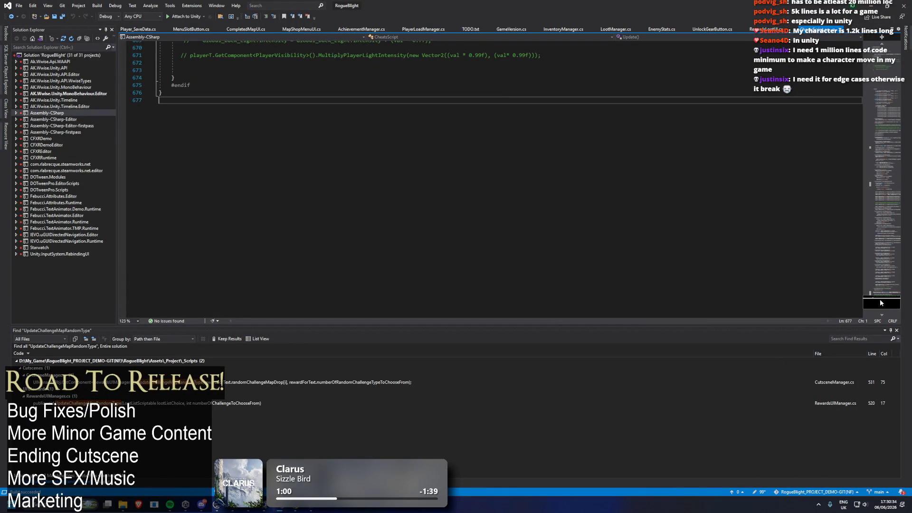
pyautogui.click(881, 57)
pyautogui.scroll(-1, 363, 139)
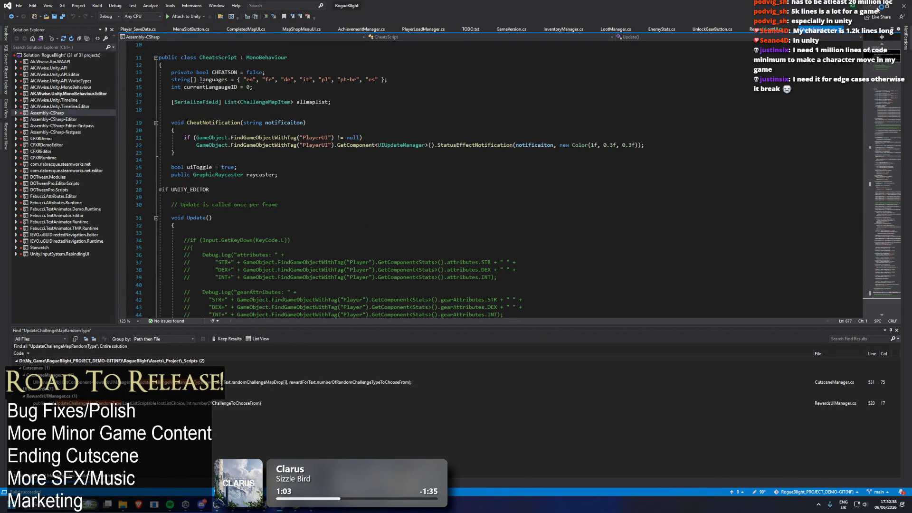
pyautogui.hotkey('alt', 'Tab')
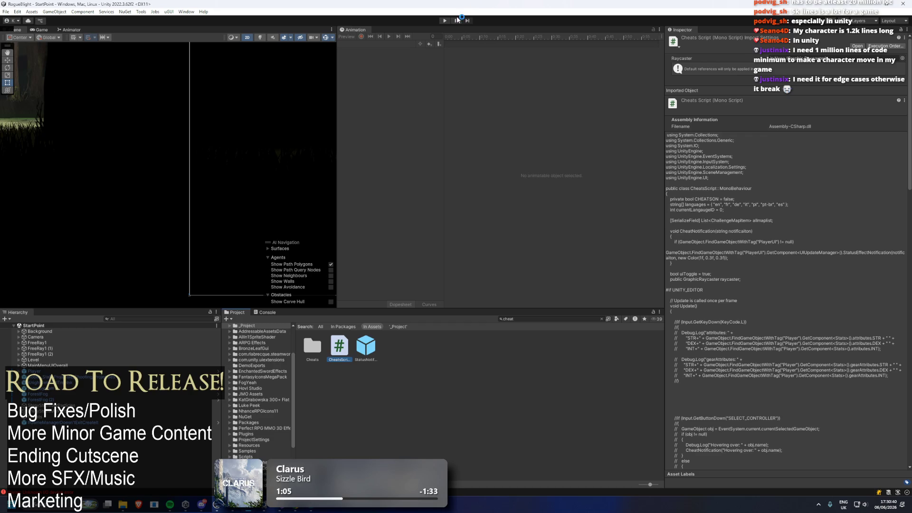
# Step: Run the game to the Rogue Blight title menu, pause it, and glance at Visual Studio before returning
pyautogui.click(444, 20)
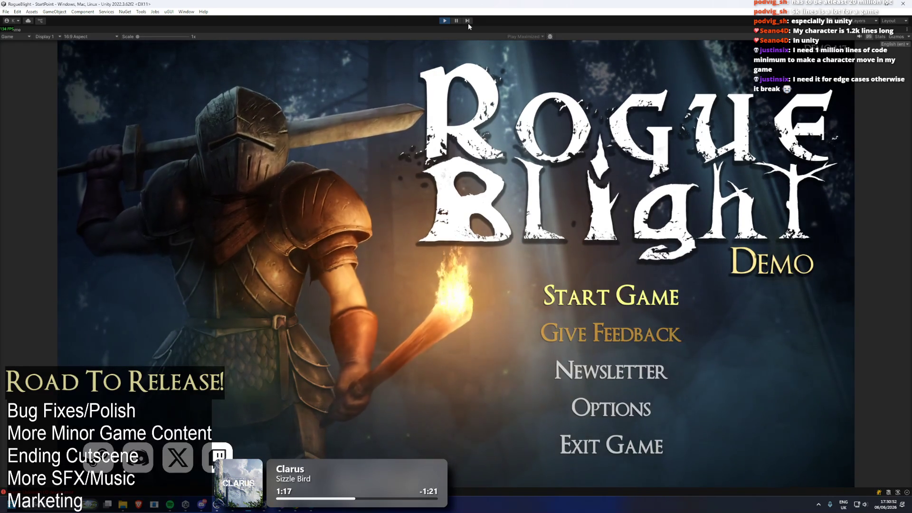
pyautogui.click(456, 20)
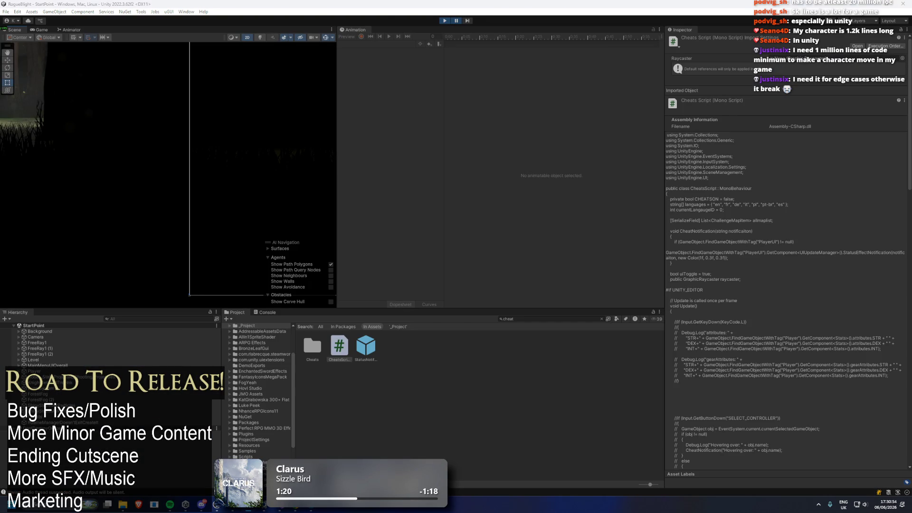
pyautogui.moveTo(216, 504)
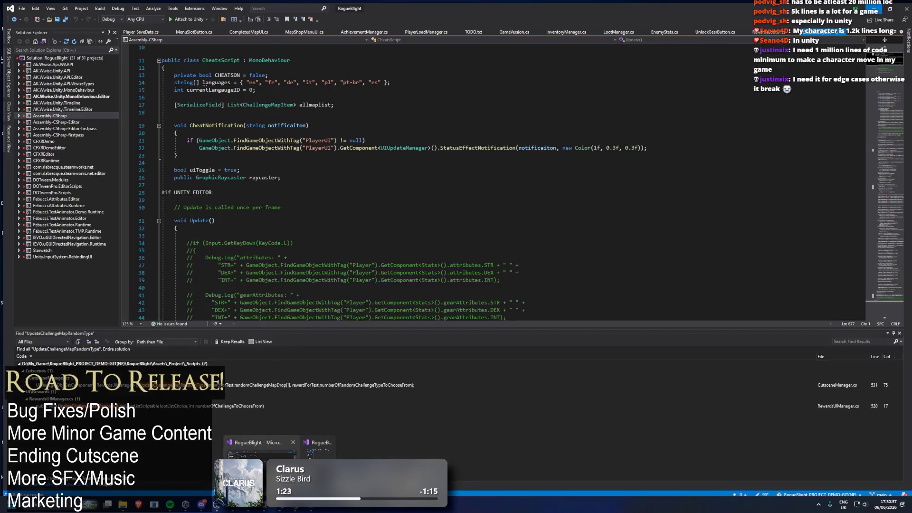
pyautogui.click(261, 446)
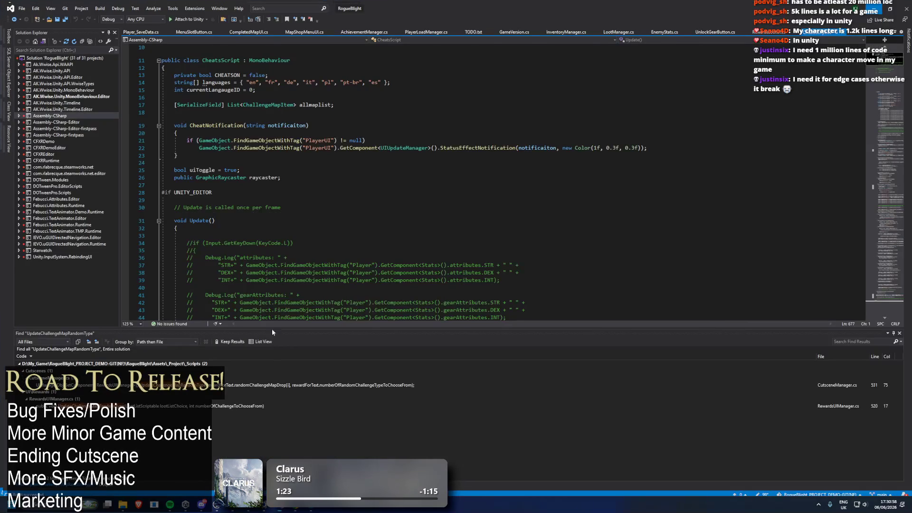
pyautogui.hotkey('alt', 'Tab')
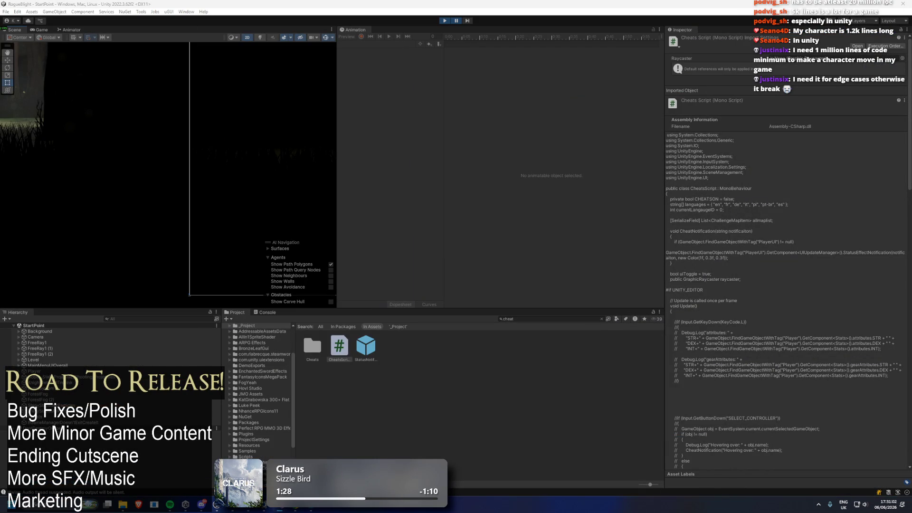
pyautogui.click(518, 319)
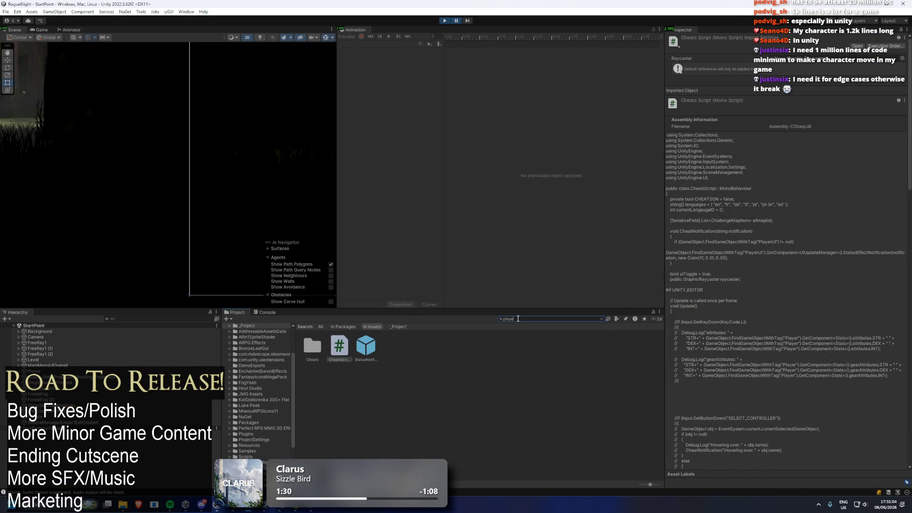
# Step: Search for 'player', inspect the Player prefab's components, and resume to the save-slot screen
pyautogui.write('r')
pyautogui.click(400, 416)
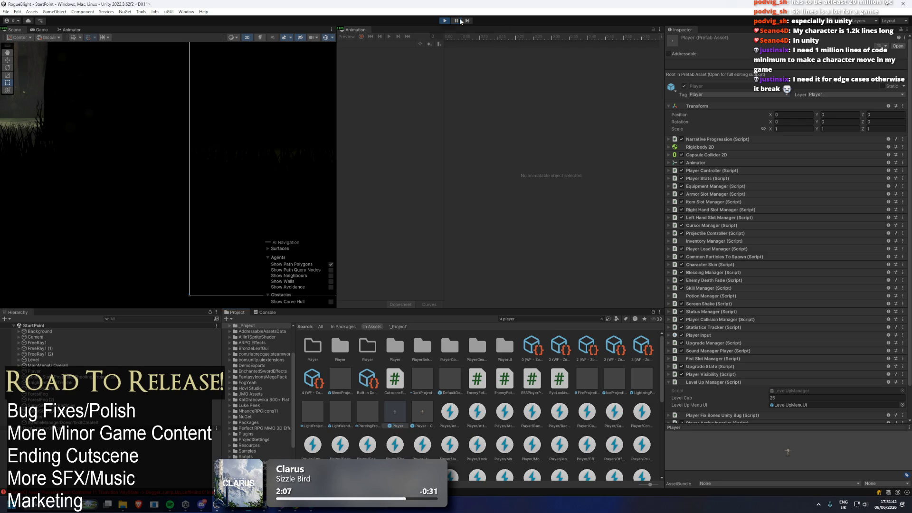
pyautogui.press('Return')
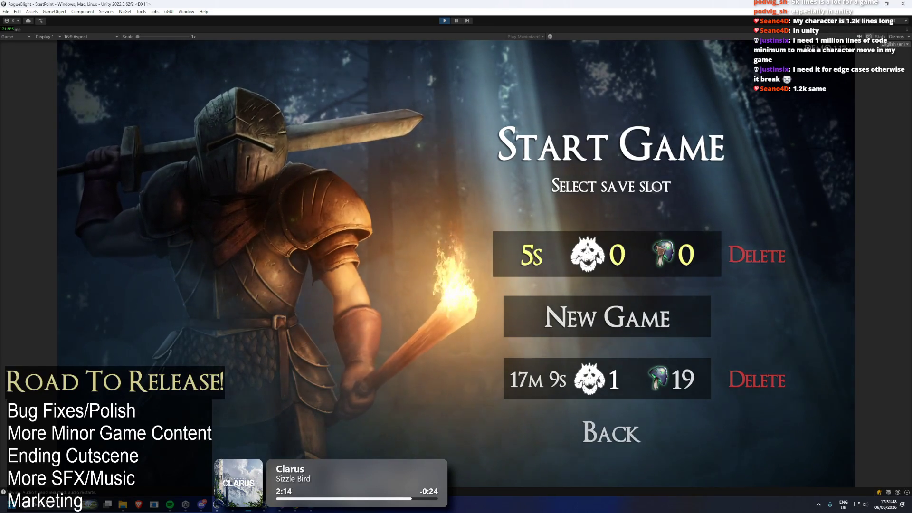
# Step: Load the first save slot and quit out of the tutorial from the pause menu
pyautogui.click(646, 266)
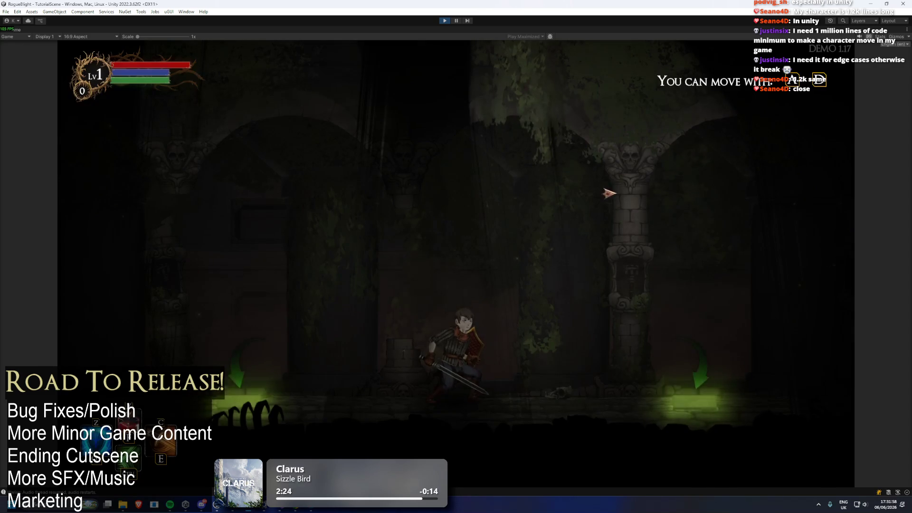
pyautogui.press('Escape')
pyautogui.click(468, 326)
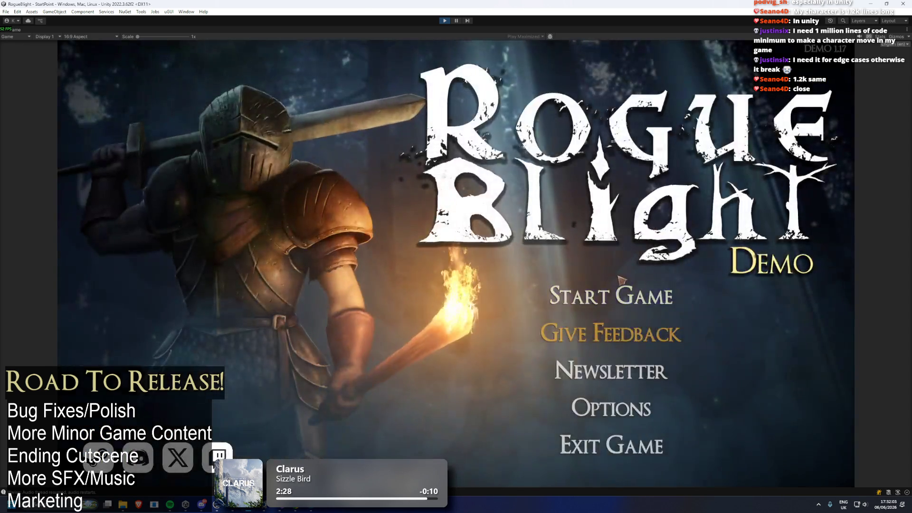
# Step: Start a New Game and abandon the run to reach The Sanctuary
pyautogui.click(630, 306)
pyautogui.click(631, 308)
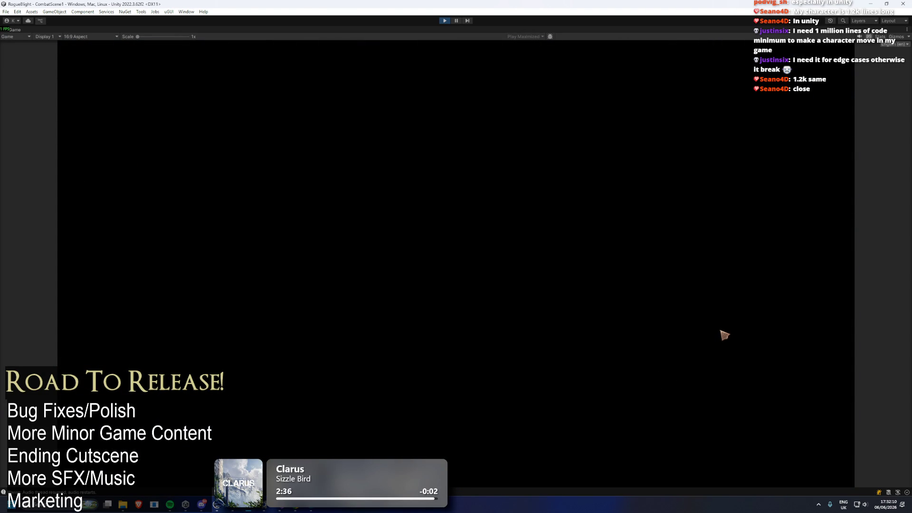
pyautogui.press('Escape')
pyautogui.press('Escape')
pyautogui.press('Escape')
pyautogui.press('Return')
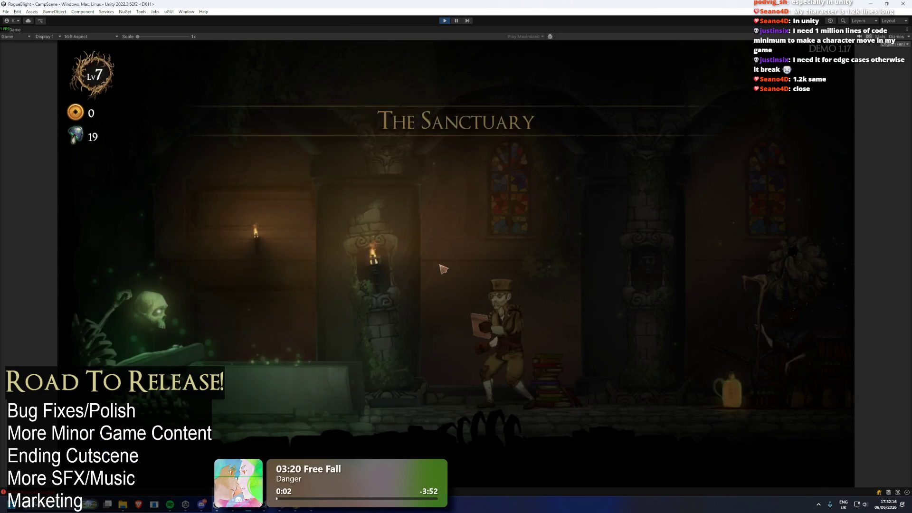
# Step: Browse the camp's Map, Fortune, Stats & Defence, Attributes and General upgrade pages, then close them
pyautogui.press('d')
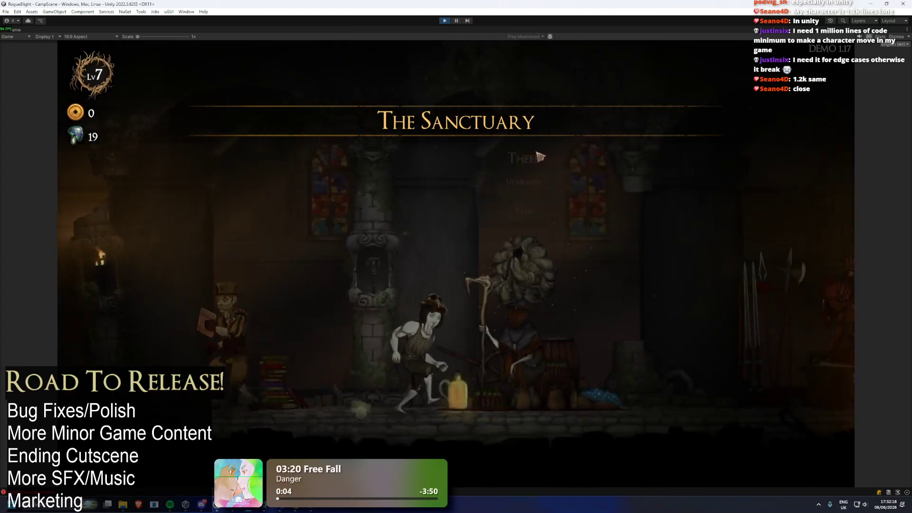
pyautogui.press('e')
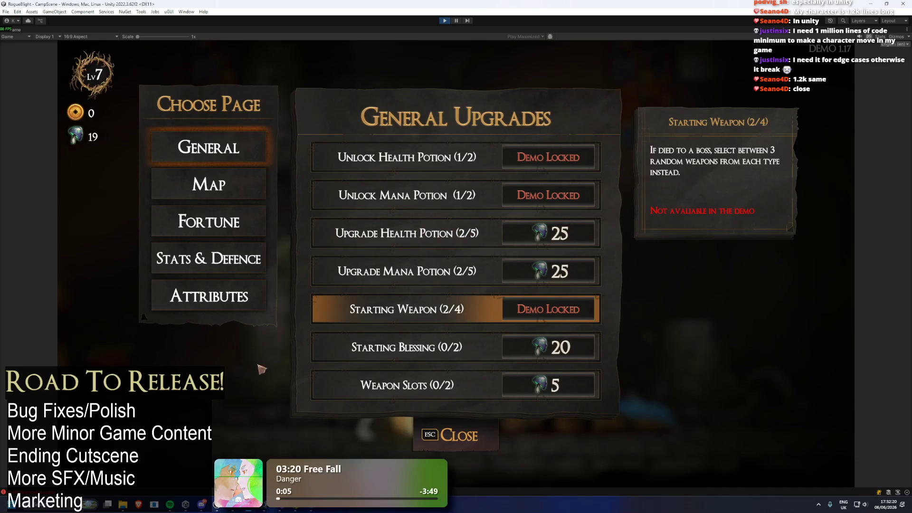
pyautogui.click(236, 178)
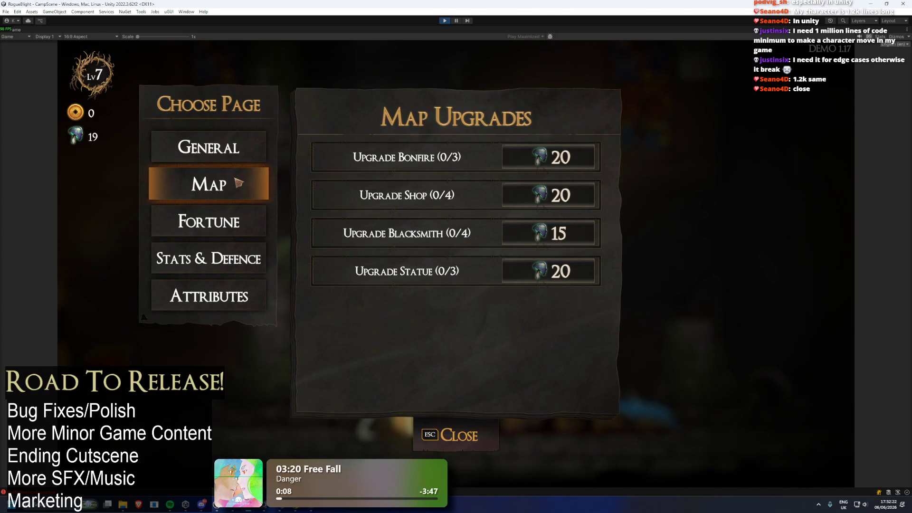
pyautogui.press('q')
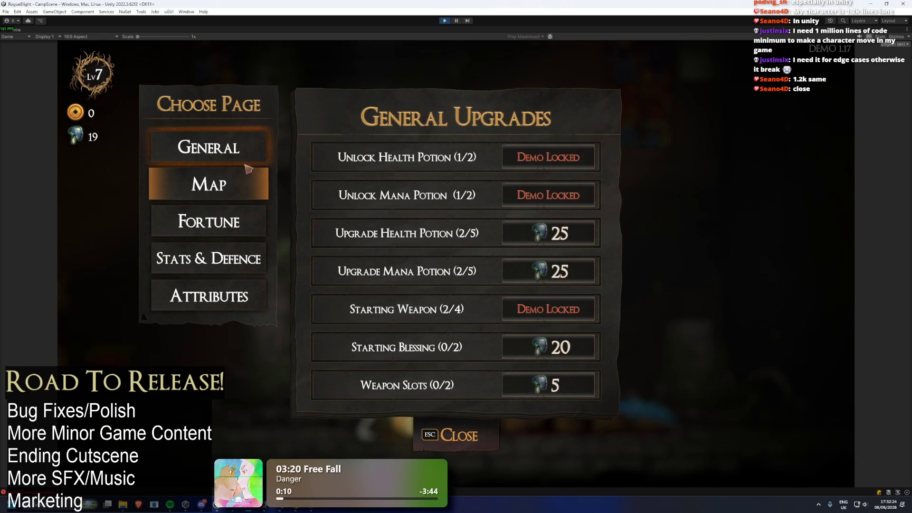
pyautogui.click(229, 218)
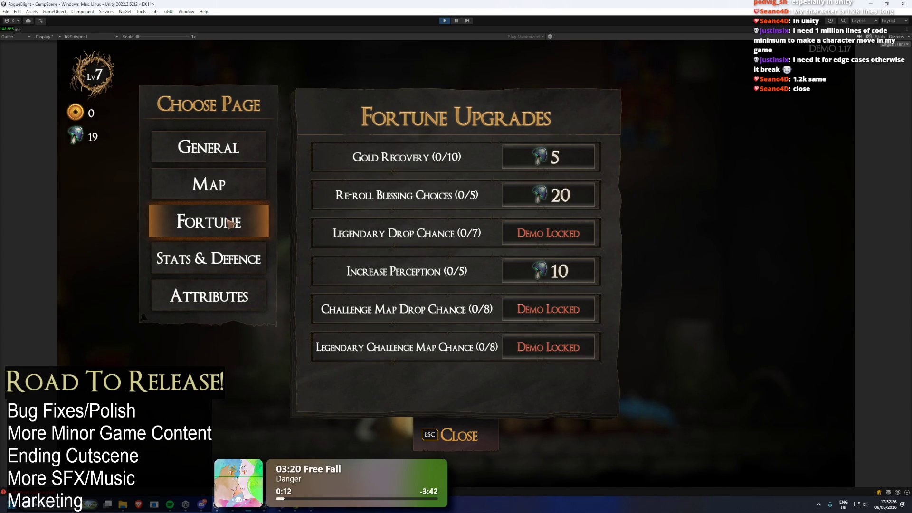
pyautogui.click(229, 261)
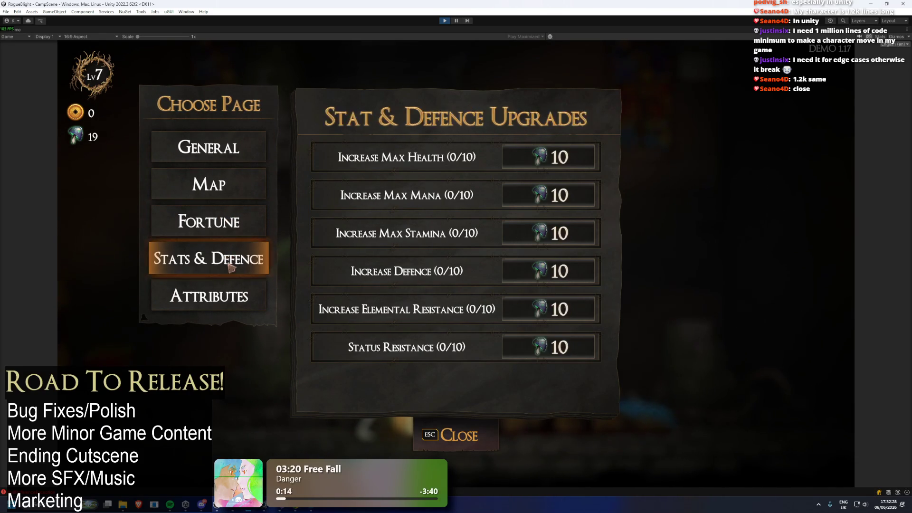
pyautogui.click(228, 282)
pyautogui.click(214, 148)
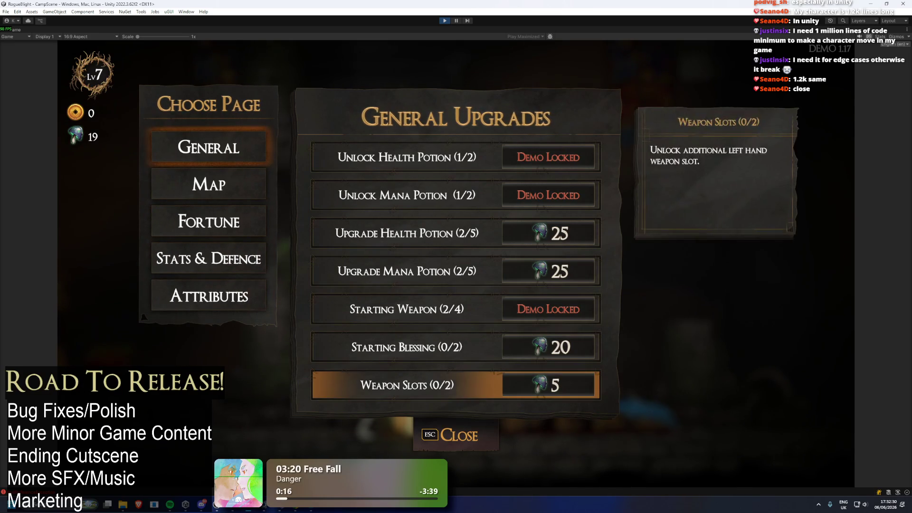
pyautogui.click(437, 452)
# Step: Walk to the Cartographer and start the Waywood Forest map in Story Mode
pyautogui.press('d')
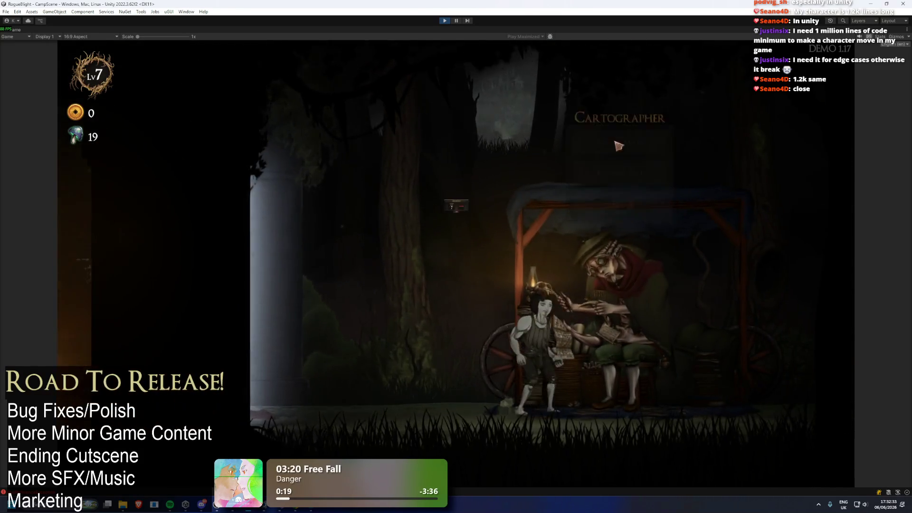
pyautogui.press('e')
pyautogui.press('Return')
pyautogui.click(562, 236)
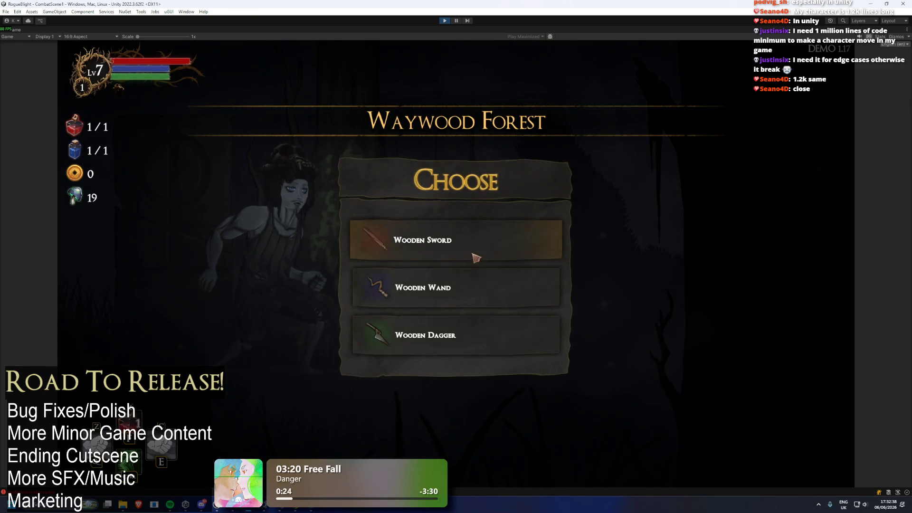
# Step: Pick the Wooden Dagger, enter the first forest node, defeat the tree enemy and take all loot
pyautogui.click(456, 336)
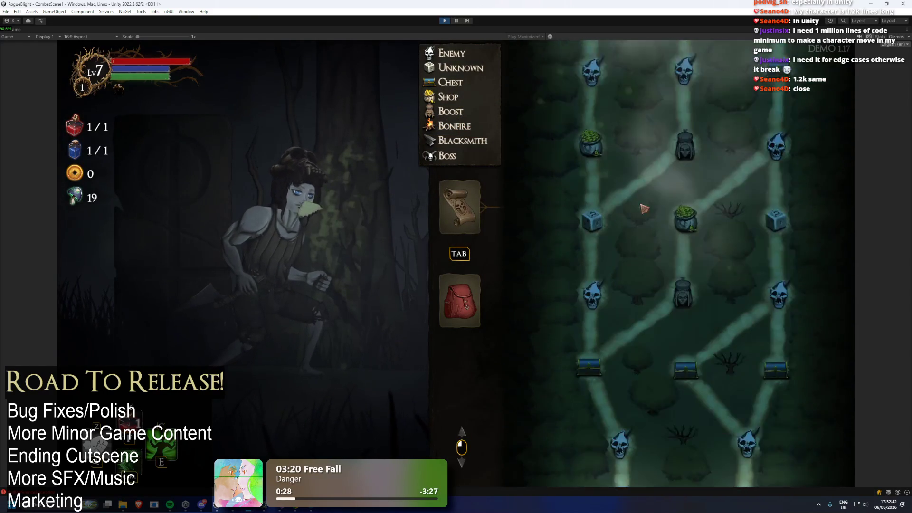
pyautogui.click(614, 431)
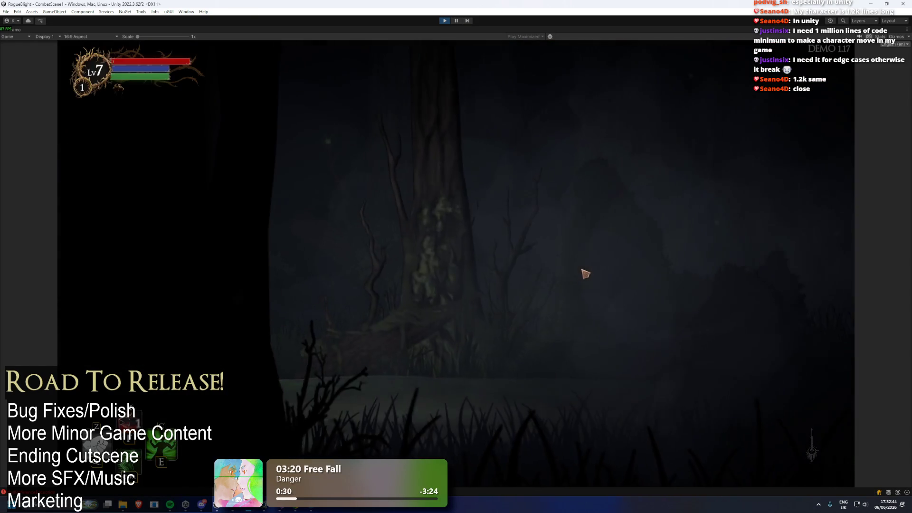
pyautogui.press('d')
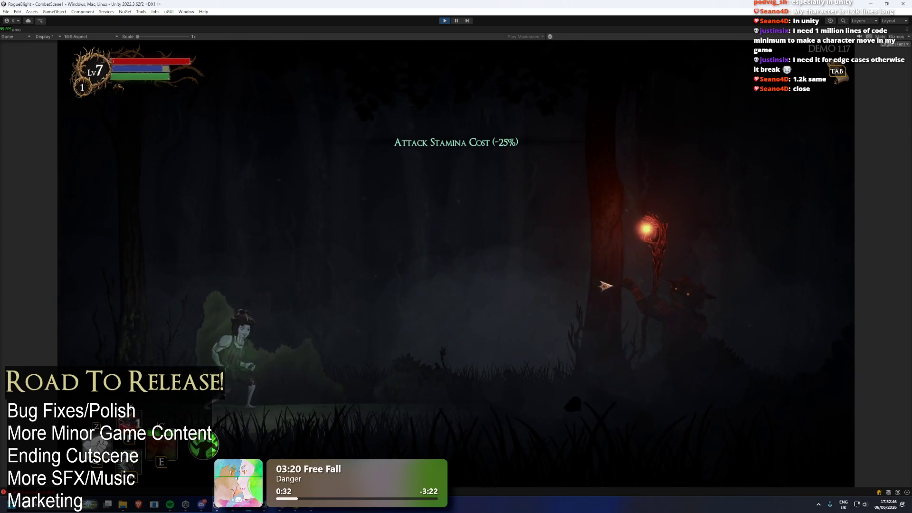
pyautogui.press('d')
pyautogui.click(646, 285)
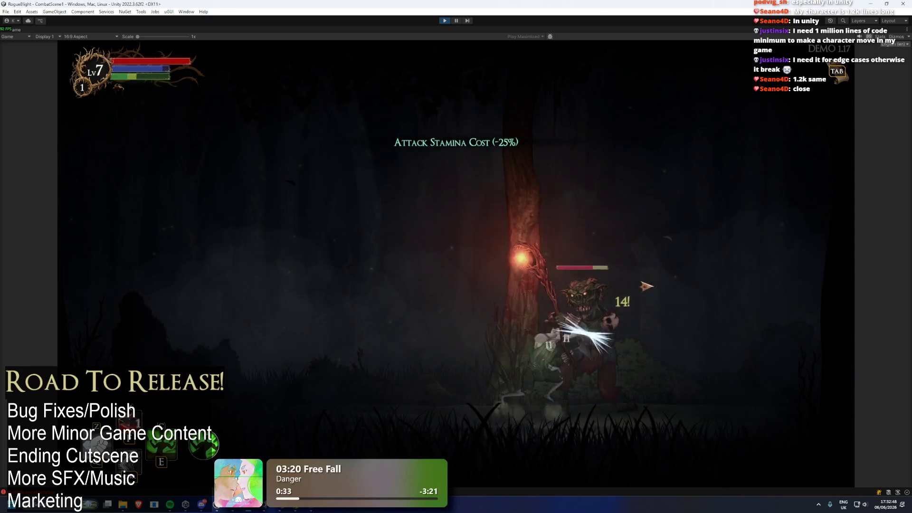
pyautogui.press('a')
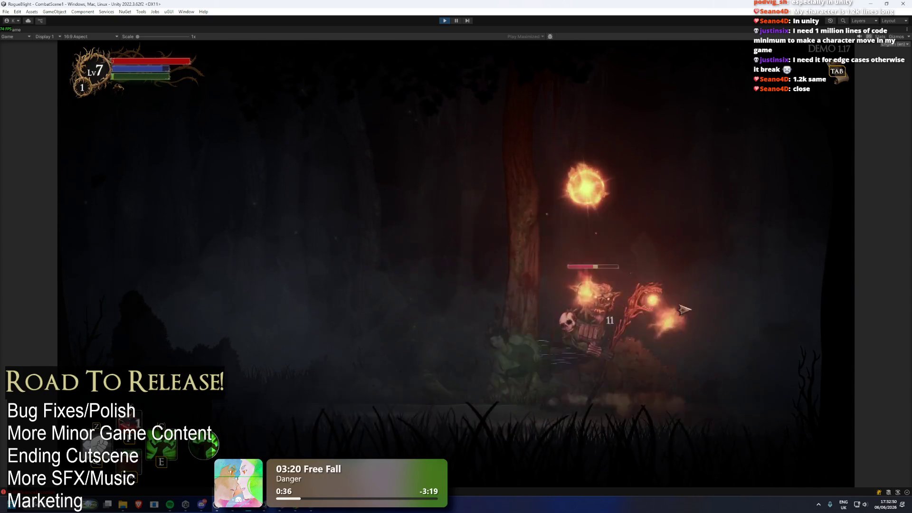
pyautogui.press('d')
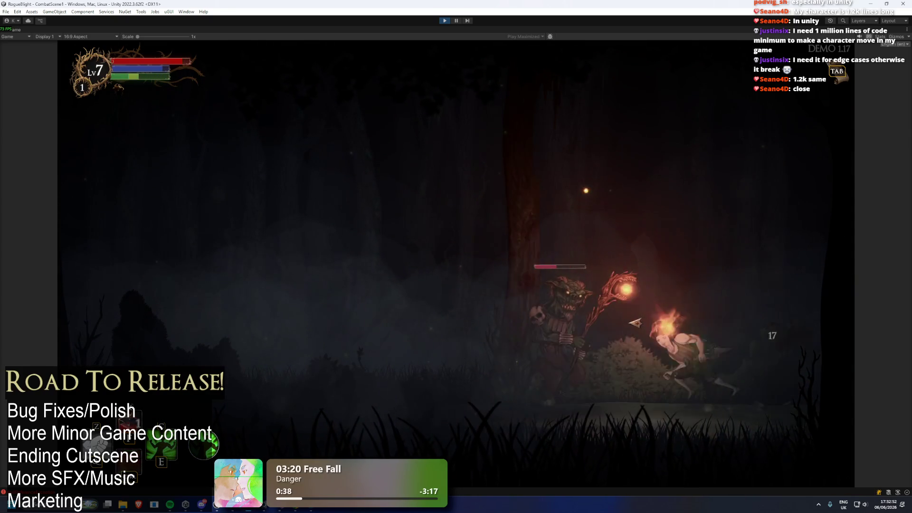
pyautogui.press('a')
pyautogui.press('a')
pyautogui.press('d')
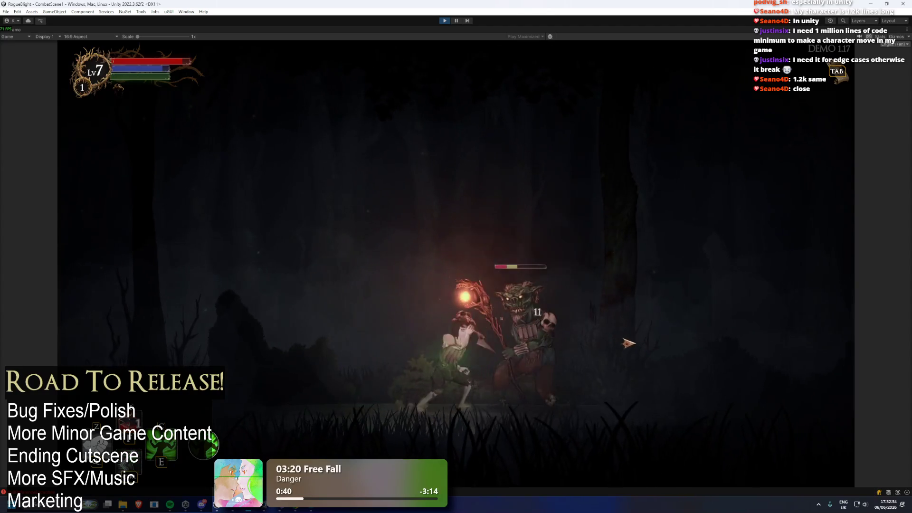
pyautogui.click(627, 340)
pyautogui.press('d')
pyautogui.click(369, 318)
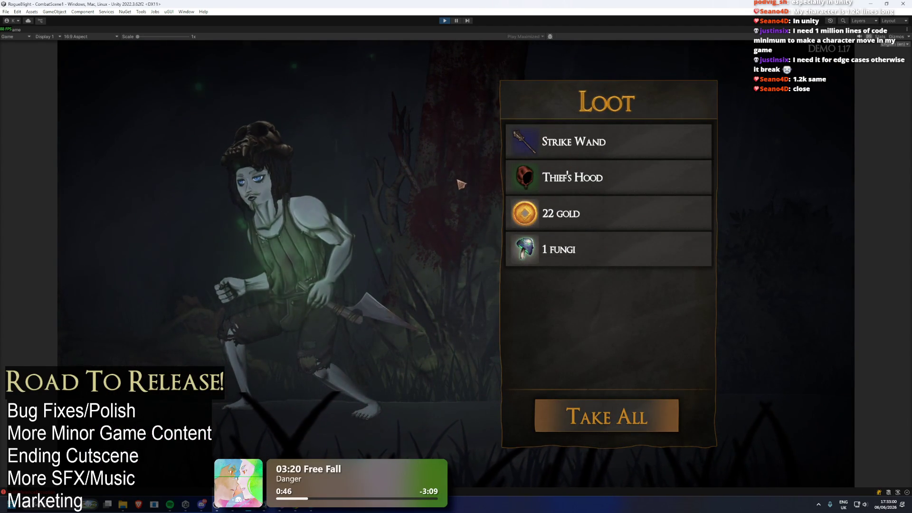
pyautogui.click(603, 416)
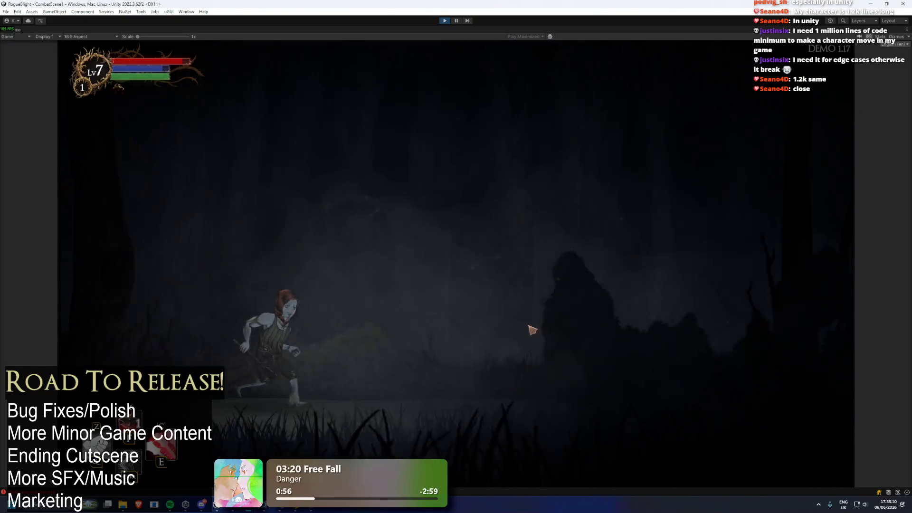
# Step: Defeat the goblin for 43 gold and 21 fungi, then open the left-hand weapon inventory
pyautogui.press('d')
pyautogui.press('d')
pyautogui.click(594, 346)
pyautogui.press('d')
pyautogui.press('a')
pyautogui.click(342, 362)
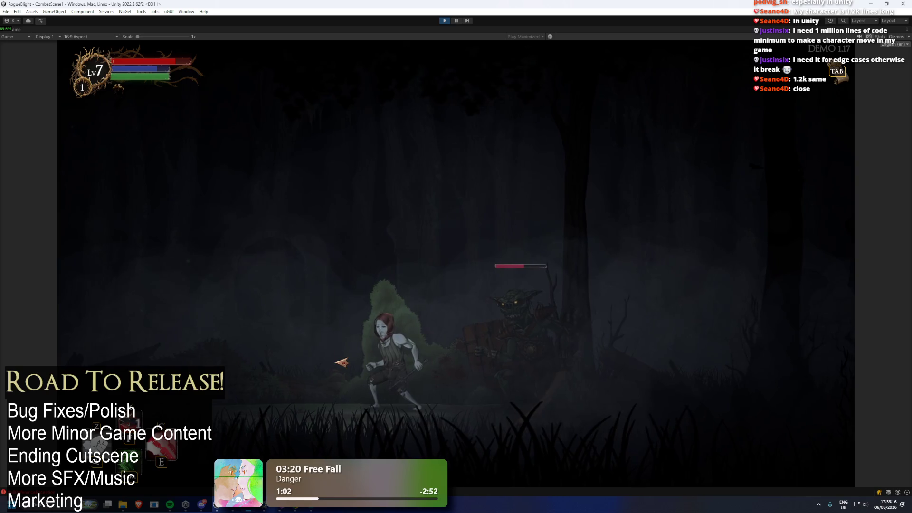
pyautogui.press('e')
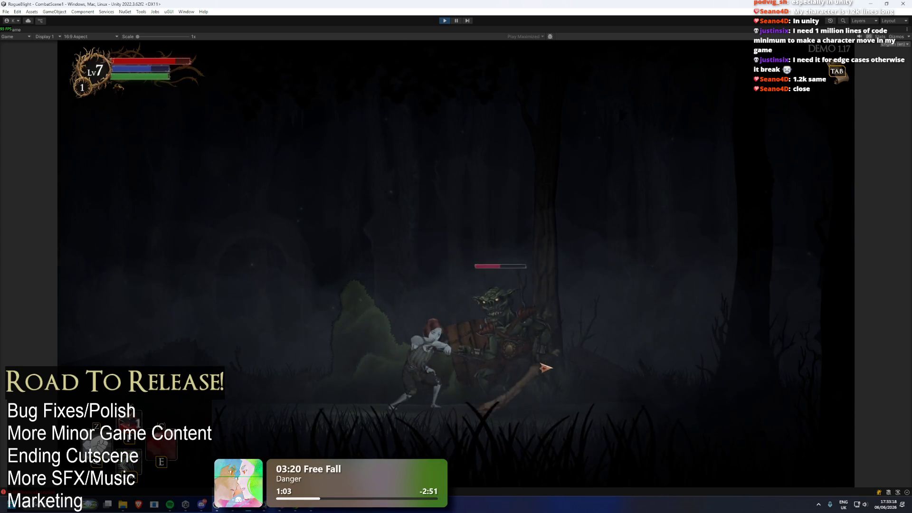
pyautogui.press('a')
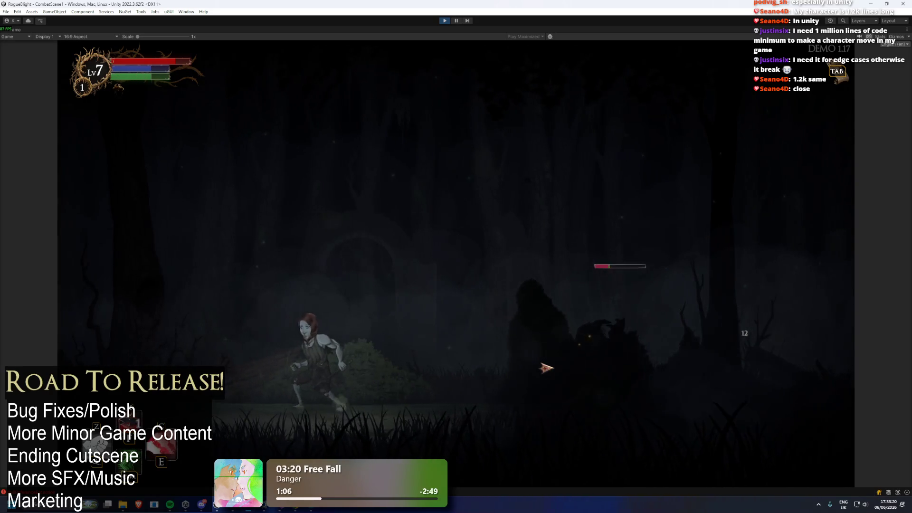
pyautogui.click(542, 366)
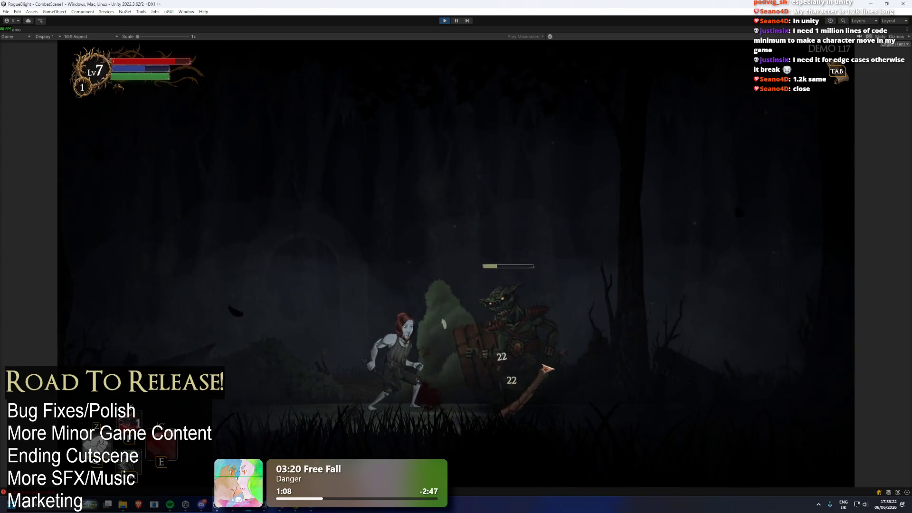
pyautogui.click(536, 364)
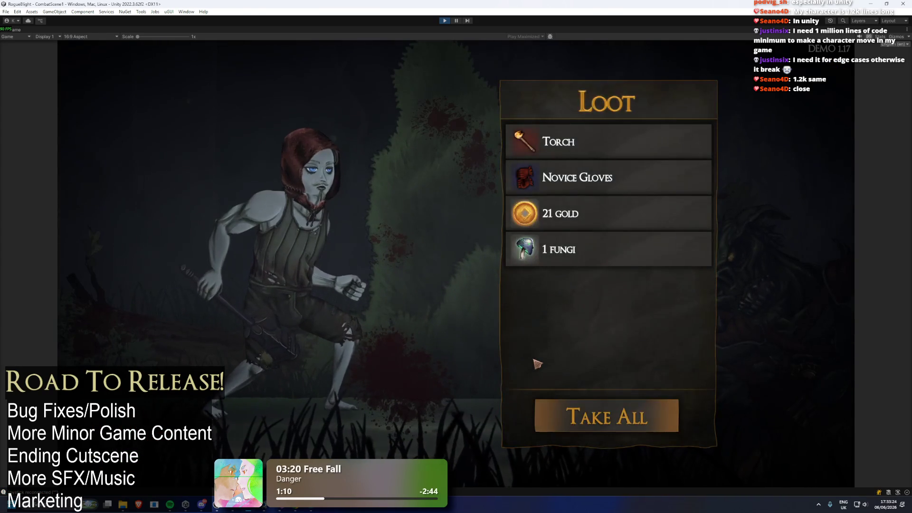
pyautogui.press('Return')
pyautogui.press('i')
pyautogui.press('Return')
# Step: Equip the Torch in the left hand, check the gloves slot, and resume play
pyautogui.press('Return')
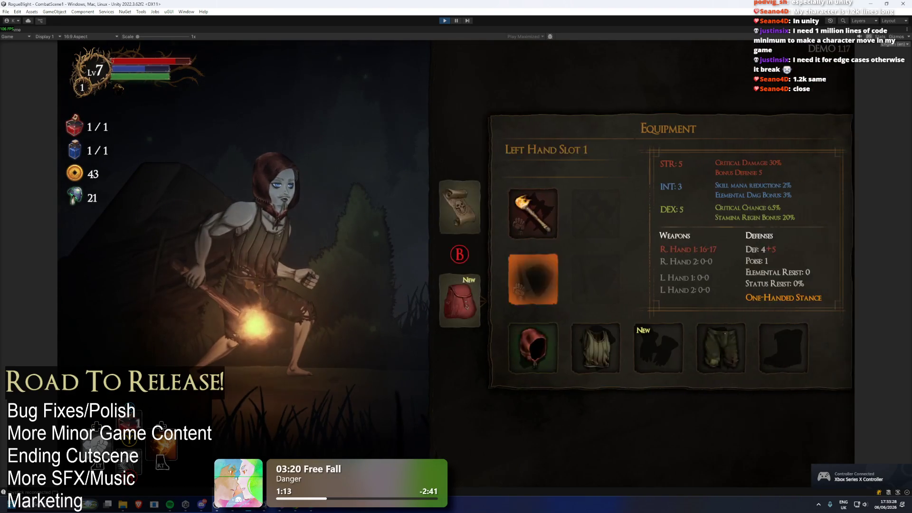
pyautogui.press('Return')
pyautogui.press('Up')
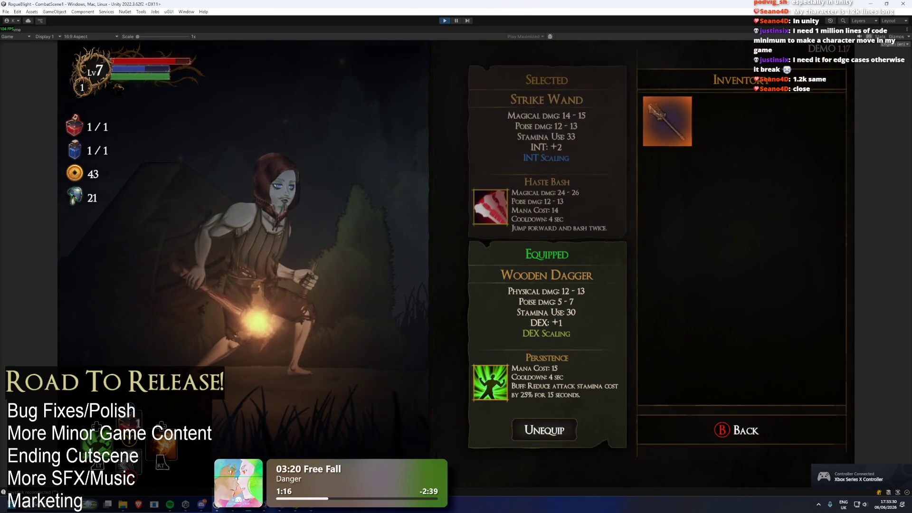
pyautogui.press('Escape')
pyautogui.press('Right')
pyautogui.press('Return')
pyautogui.press('Escape')
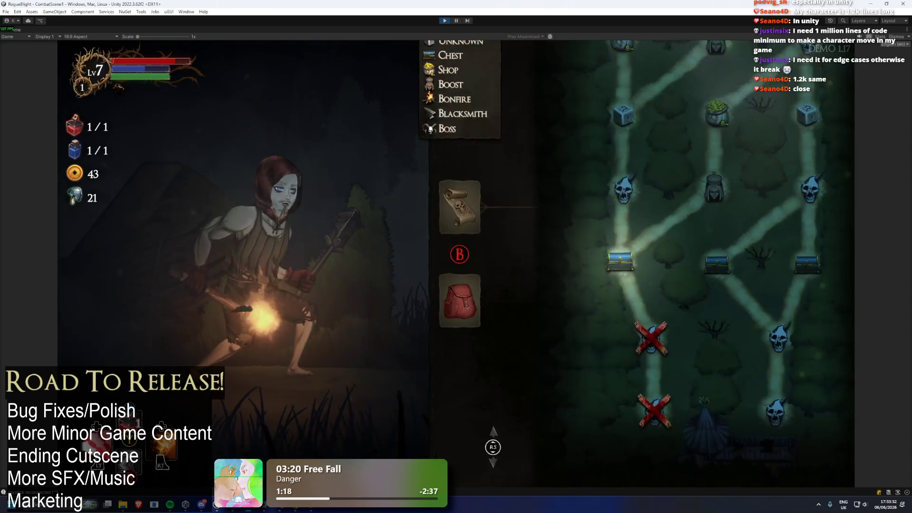
pyautogui.press('Escape')
# Step: Run to the chest and take the Endurance blessing
pyautogui.press('Right')
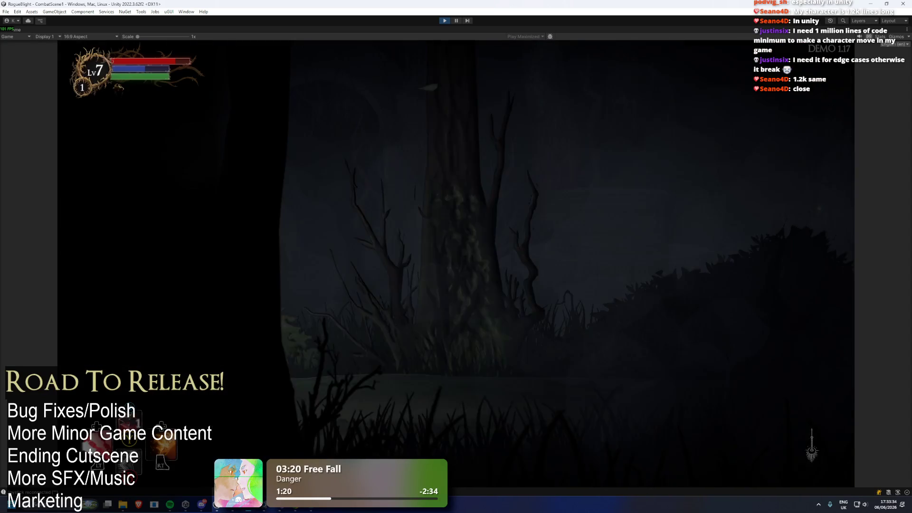
pyautogui.press('e')
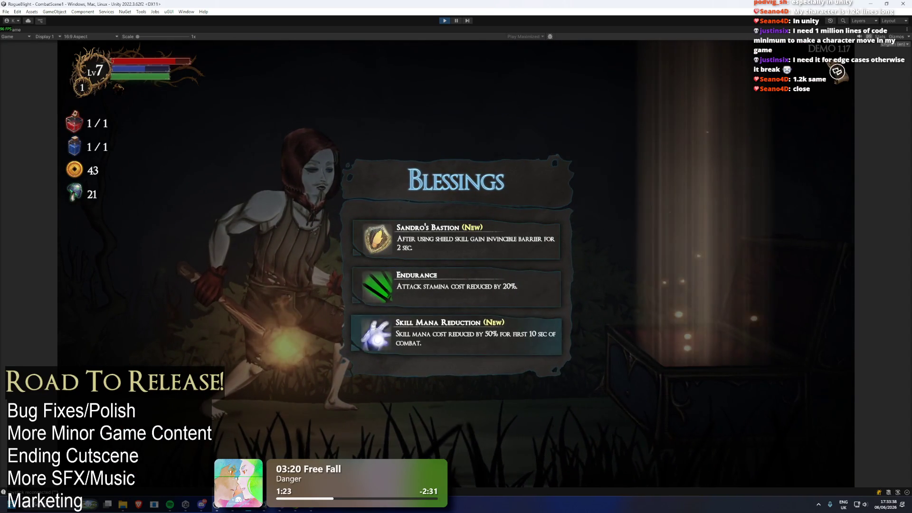
pyautogui.press('Return')
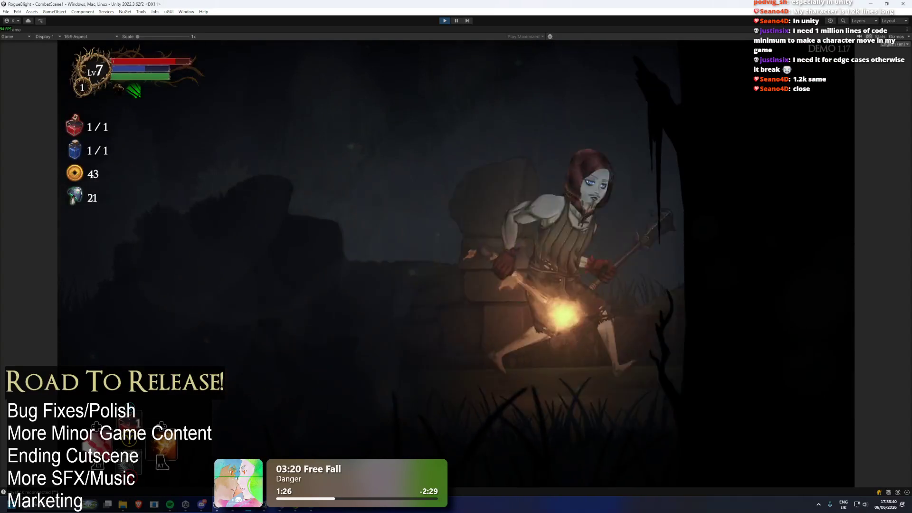
# Step: Defeat the red-eyed enemy, take its loot for 64 gold and 23 fungi, and walk onward
pyautogui.press('d')
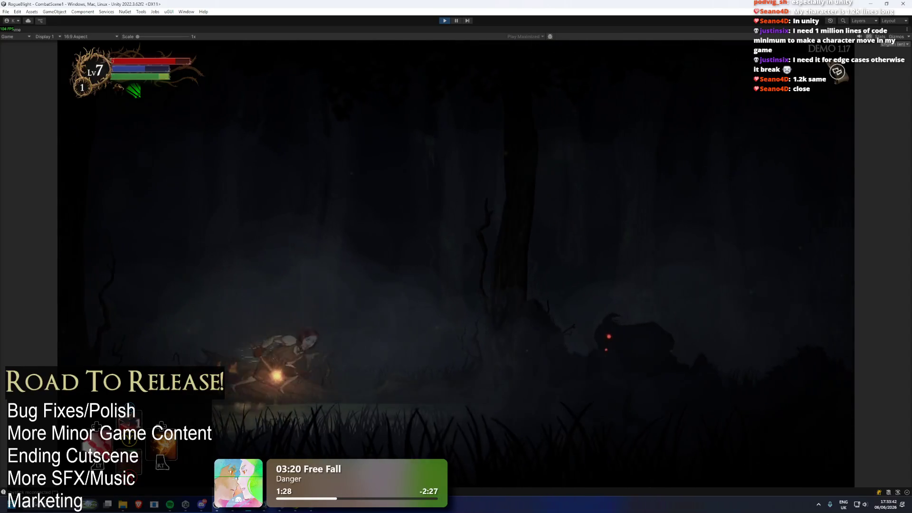
pyautogui.press('a')
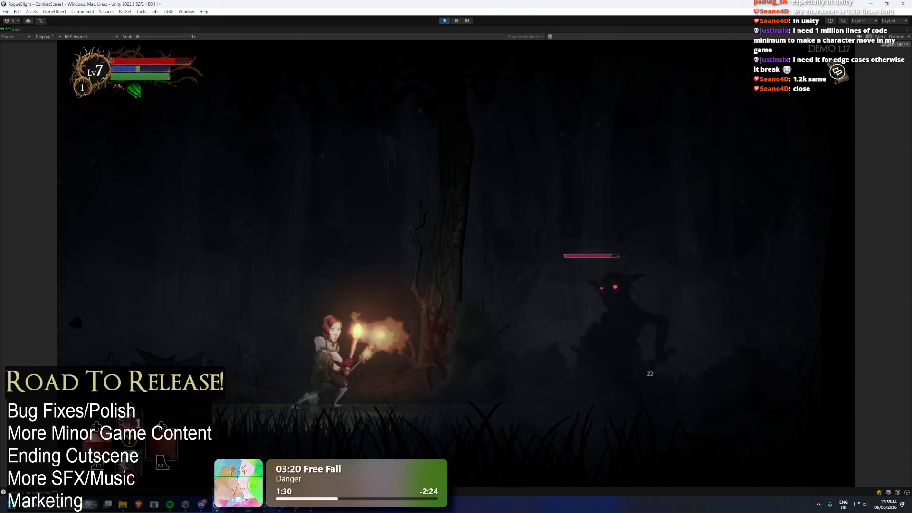
pyautogui.press('d')
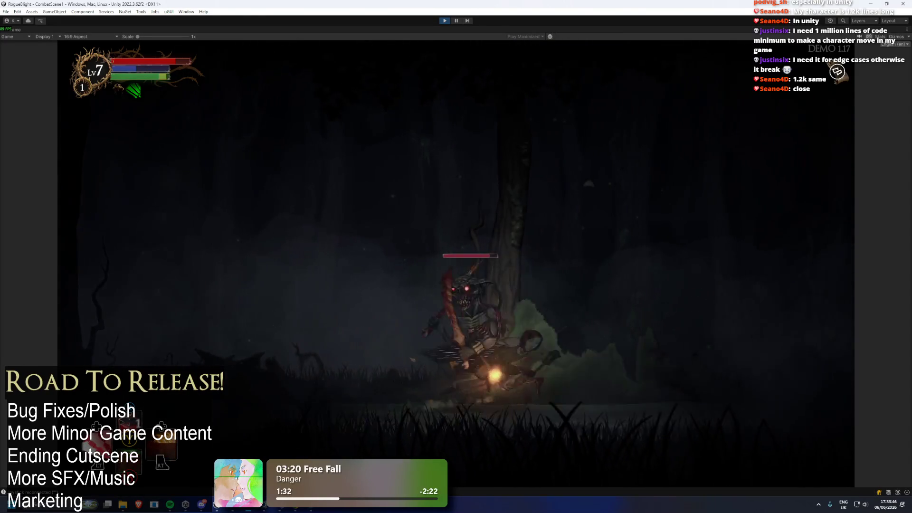
pyautogui.press('a')
pyautogui.press('a')
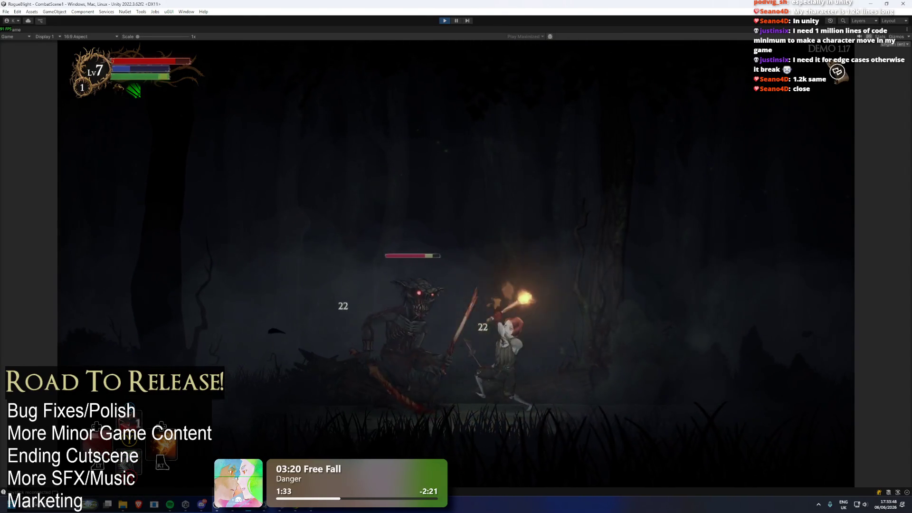
pyautogui.press('a')
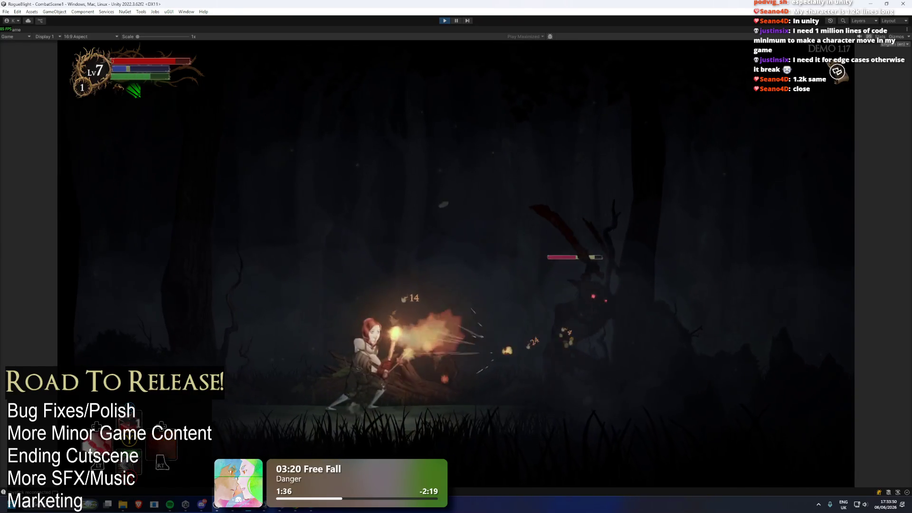
pyautogui.press('d')
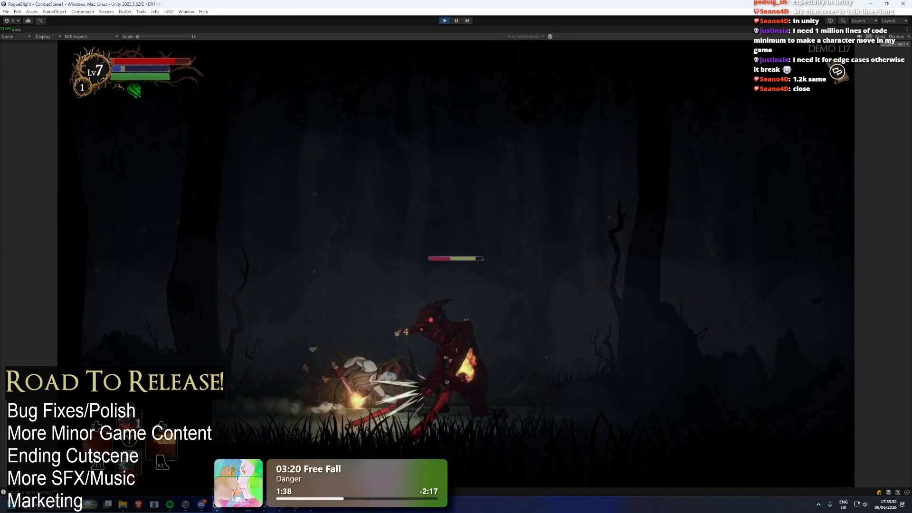
pyautogui.press('a')
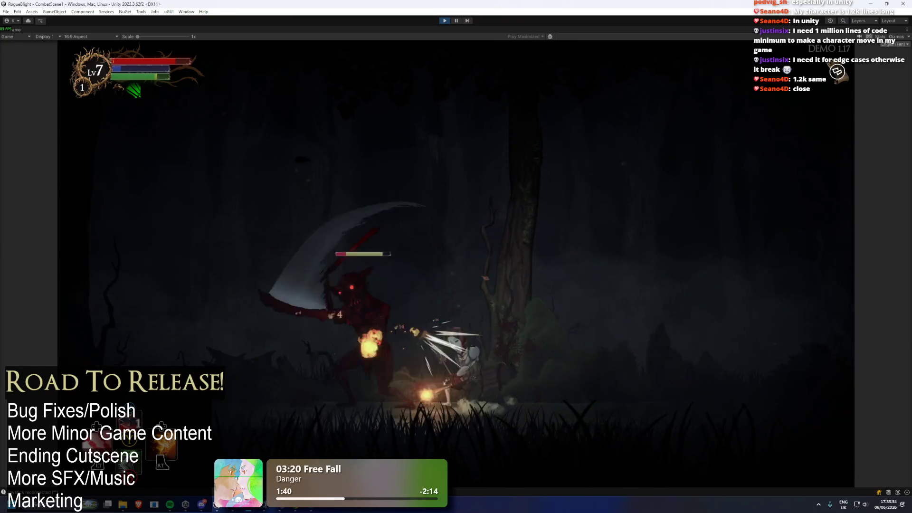
pyautogui.press('a')
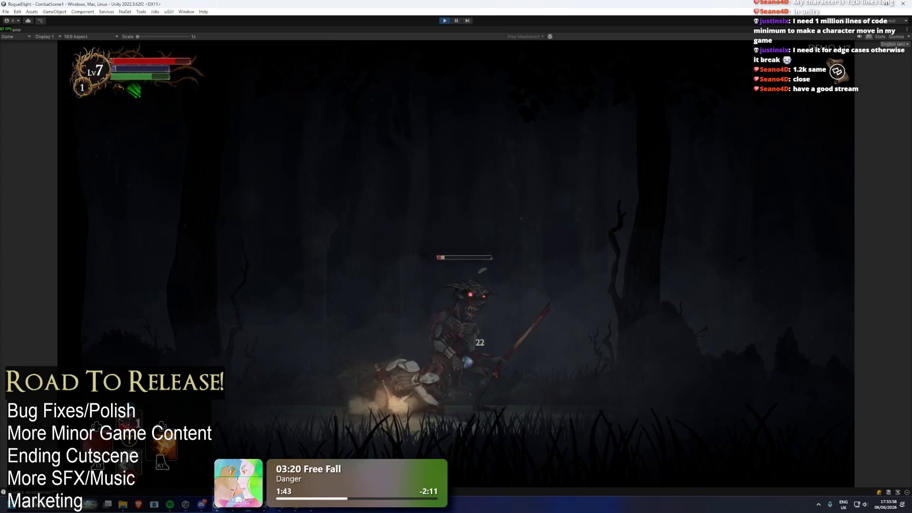
pyautogui.press('j')
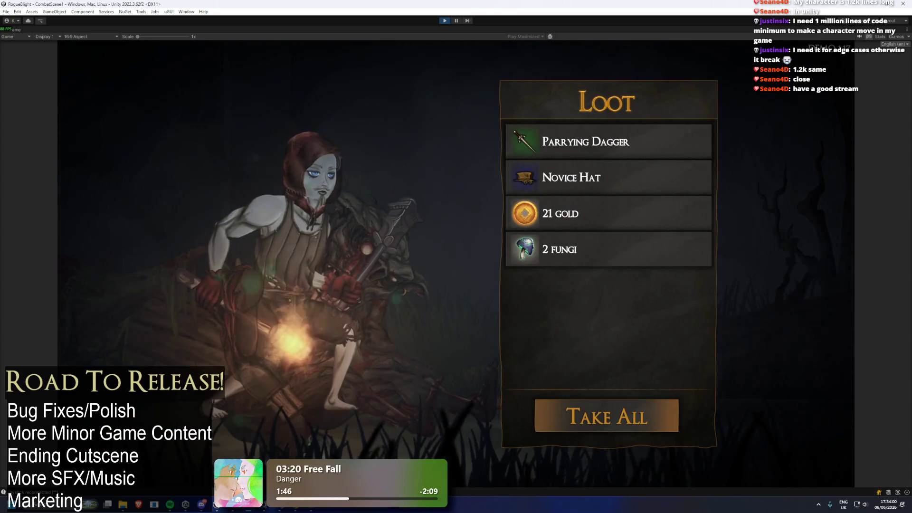
pyautogui.press('Return')
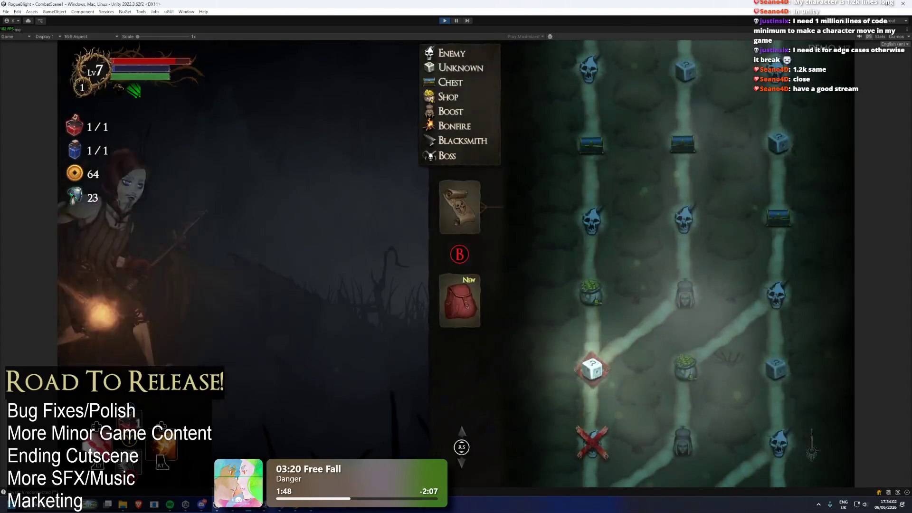
pyautogui.press('d')
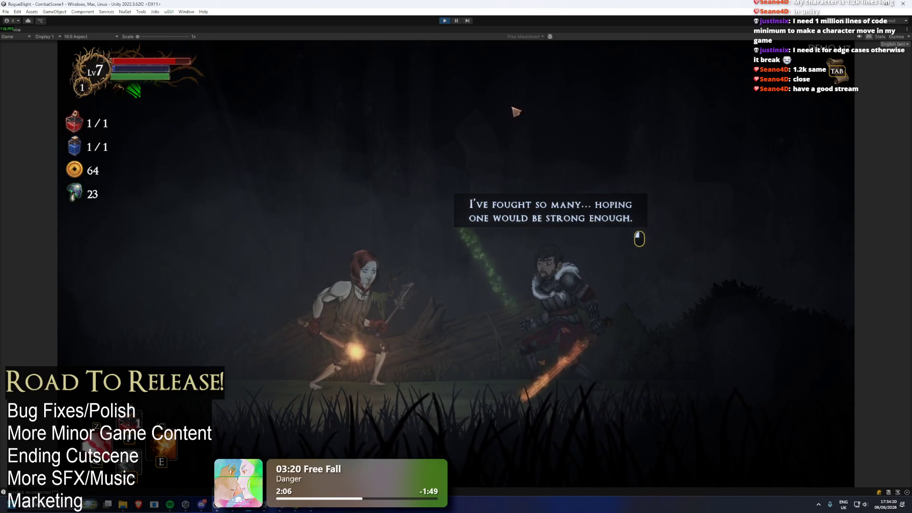
# Step: Exit Play mode and clear the Project window's search field
pyautogui.click(445, 20)
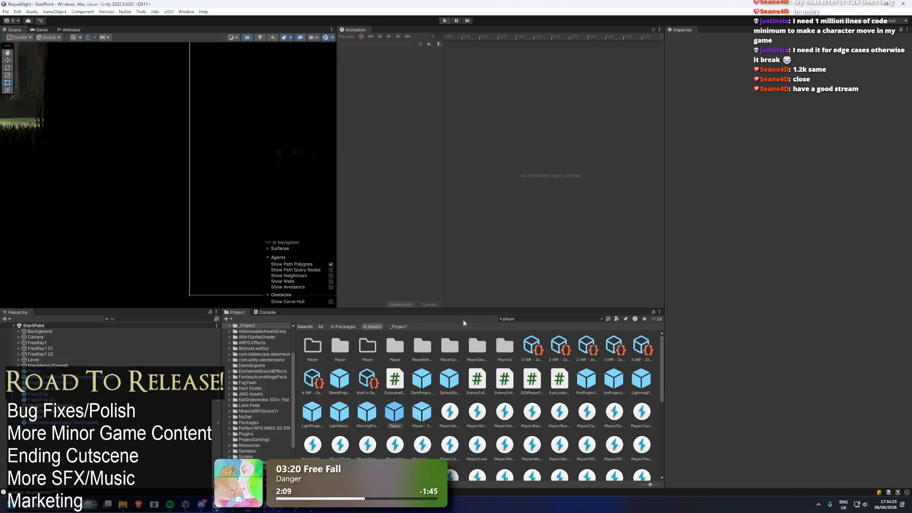
pyautogui.click(534, 318)
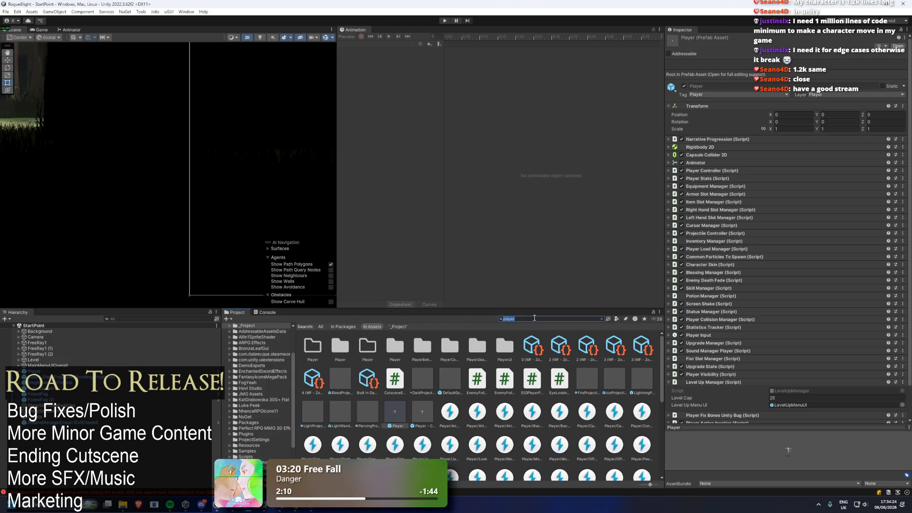
pyautogui.press('BackSpace')
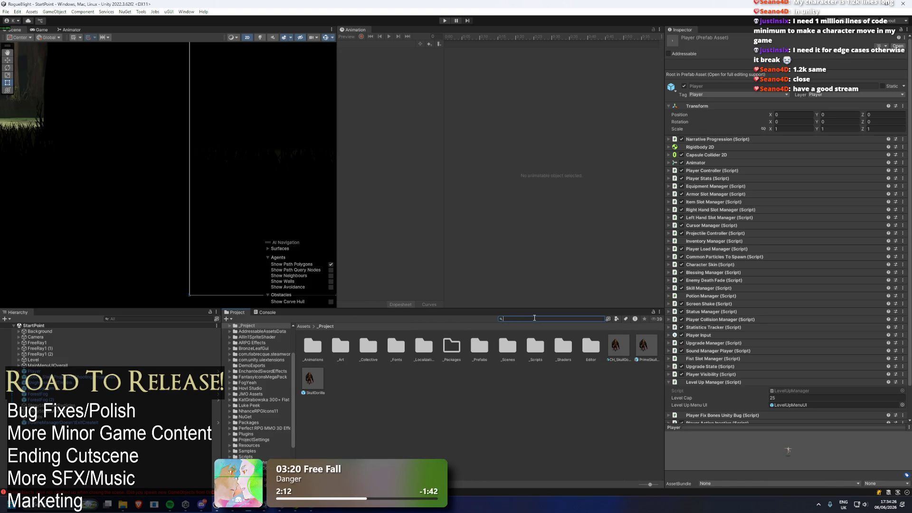
# Step: Browse to _Art/MainCharacter/Equipment/Sword and select the Fire Sword folder
pyautogui.doubleClick(350, 356)
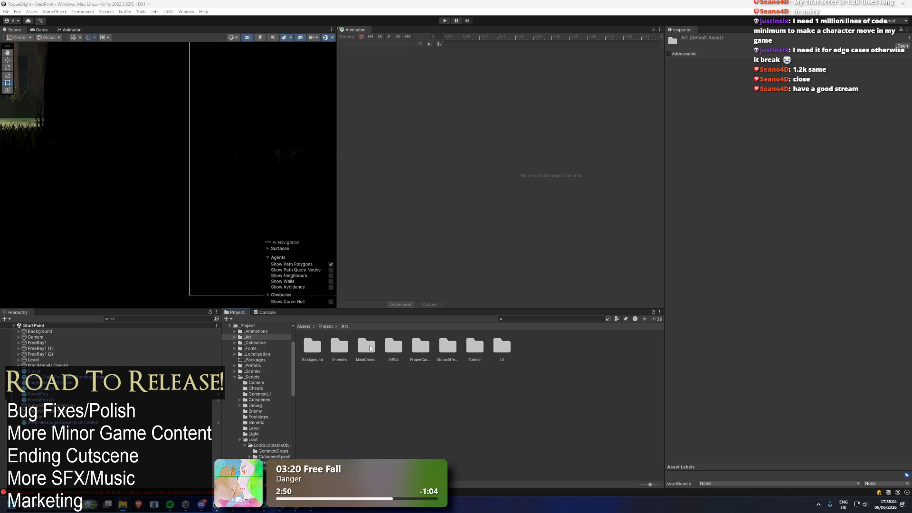
pyautogui.doubleClick(370, 349)
pyautogui.doubleClick(340, 351)
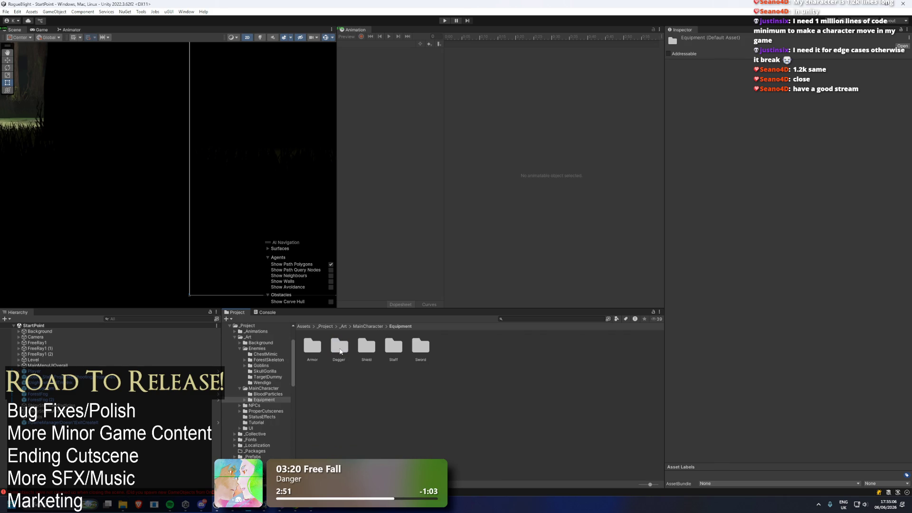
pyautogui.doubleClick(420, 347)
pyautogui.click(396, 346)
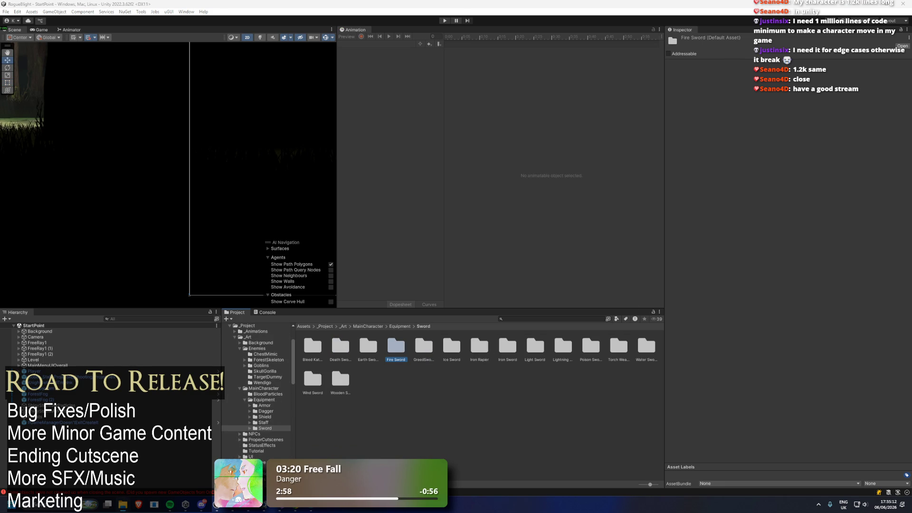
# Step: Show the Iron Sword folder in File Explorer, open Wind Sword, then return to Unity
pyautogui.rightClick(505, 345)
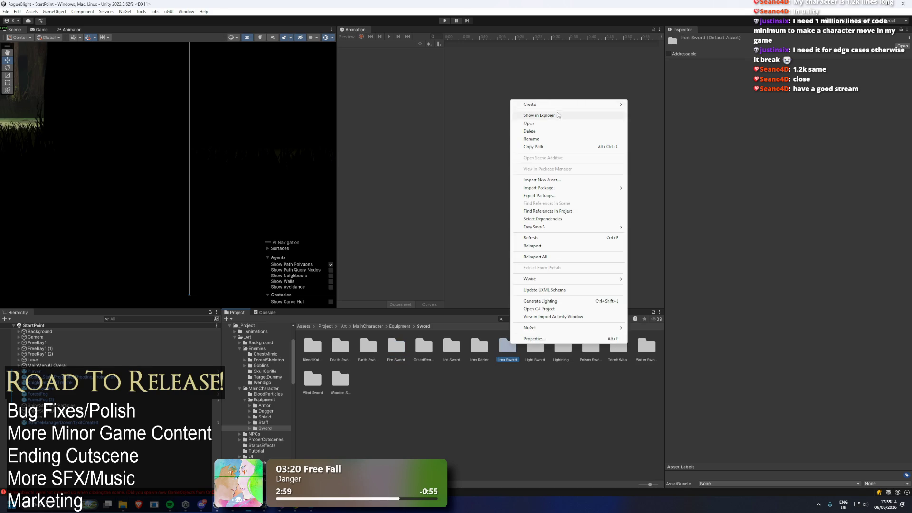
pyautogui.click(571, 116)
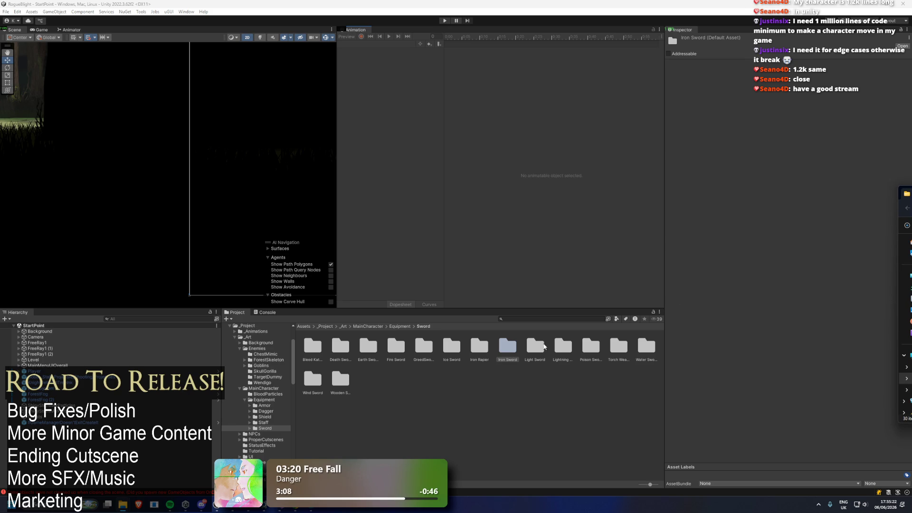
pyautogui.doubleClick(305, 377)
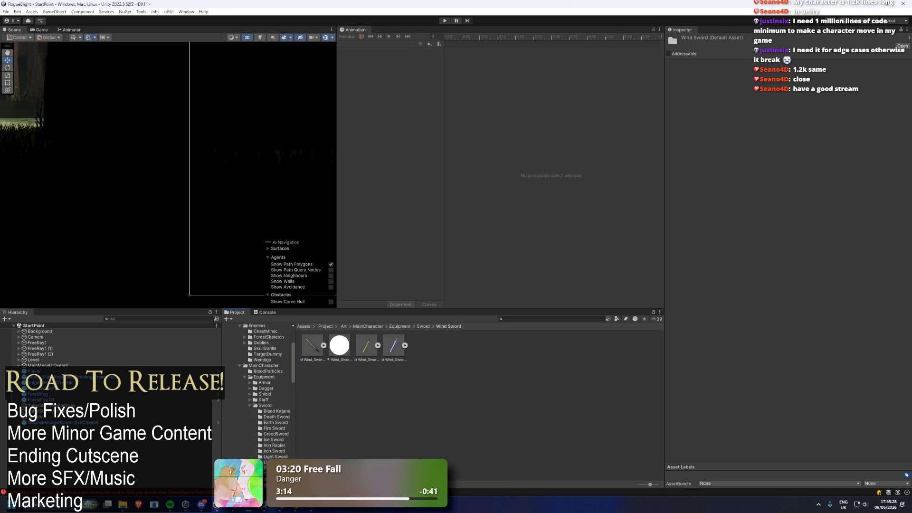
pyautogui.moveTo(855, 237); pyautogui.dragTo(426, 10)
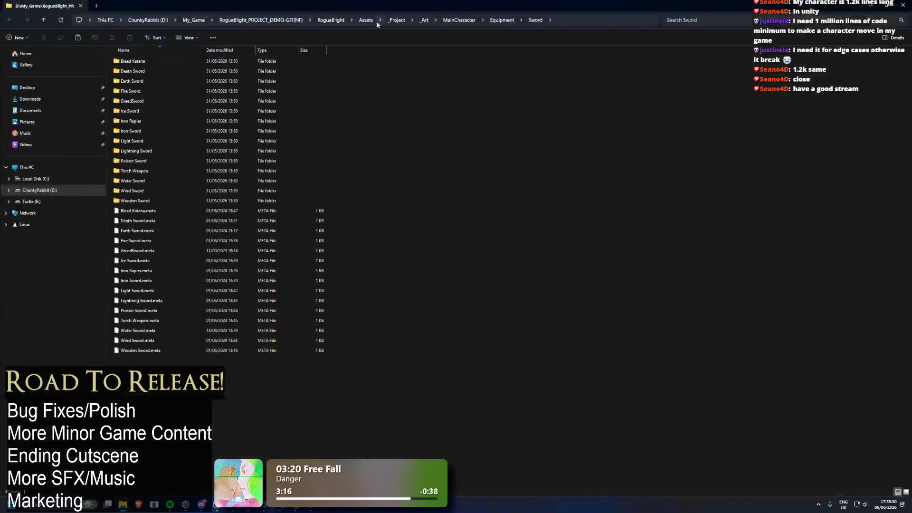
pyautogui.doubleClick(426, 10)
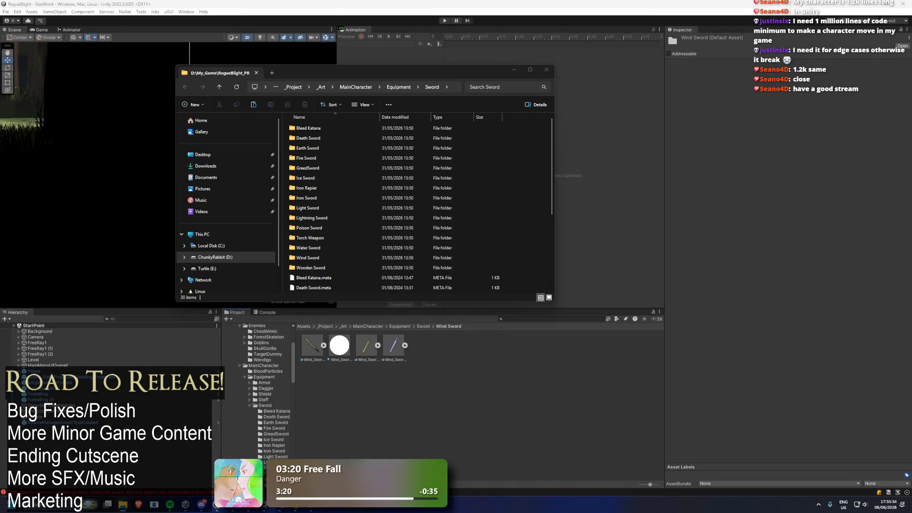
pyautogui.click(361, 390)
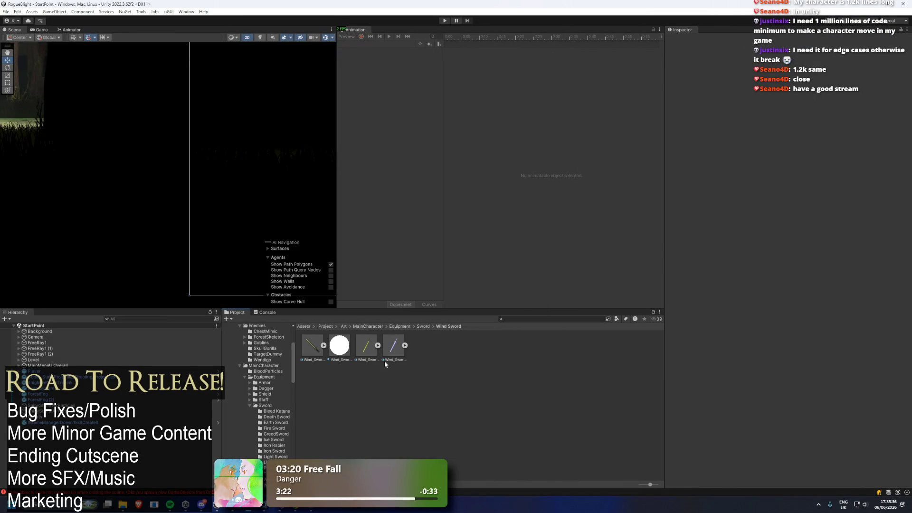
pyautogui.click(541, 317)
# Step: Open NPC_Fighter_ZIMA_Prefab and filter its Hierarchy by 'wind' to inspect the sword weapon and particles
pyautogui.write('simzima prefa')
pyautogui.doubleClick(312, 345)
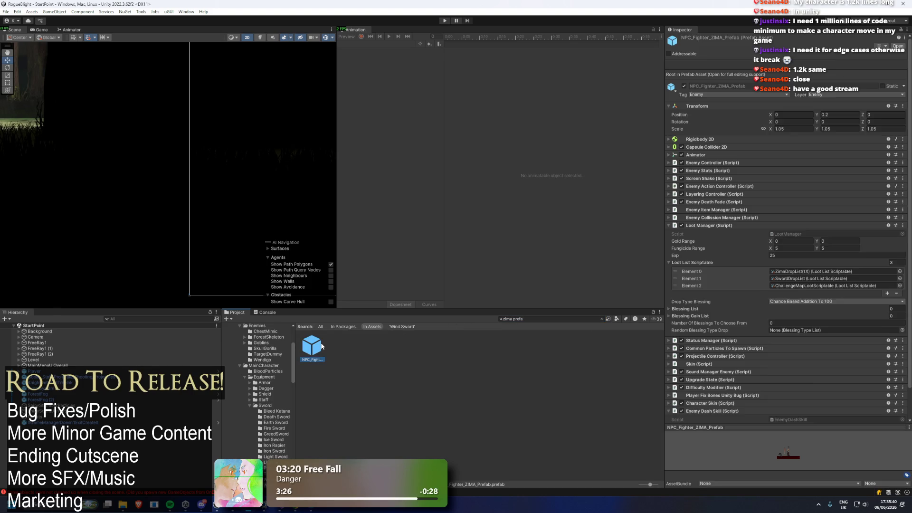
pyautogui.click(126, 319)
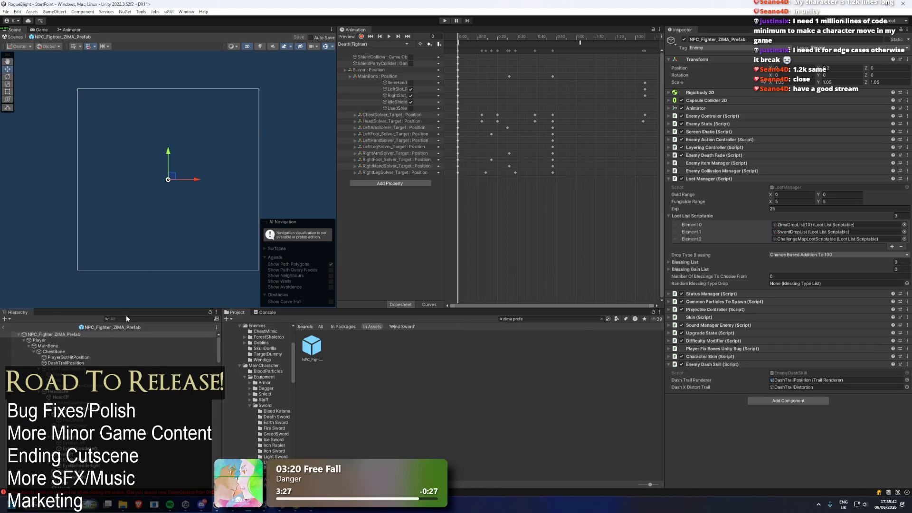
pyautogui.write('wind')
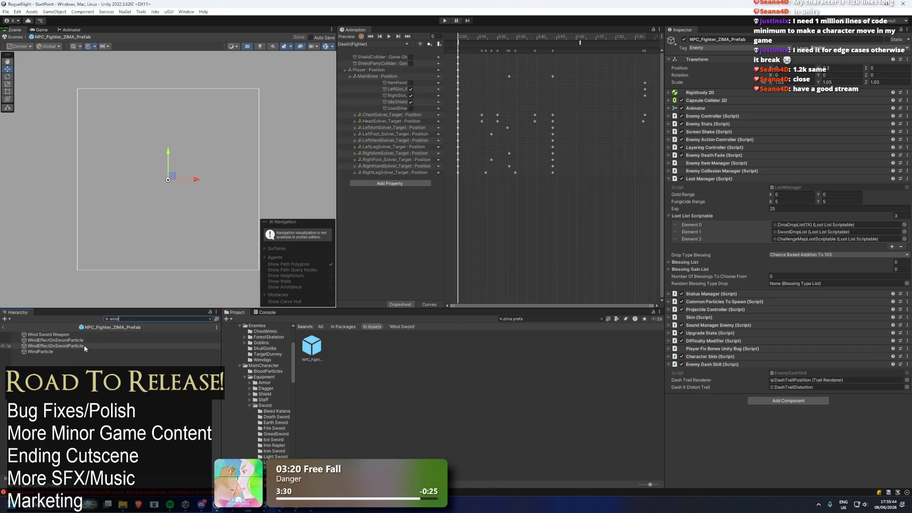
pyautogui.click(85, 334)
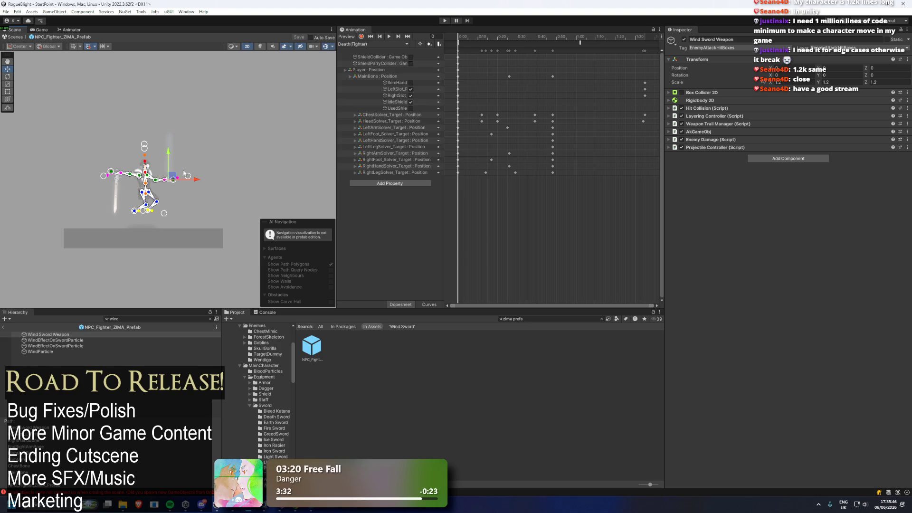
pyautogui.click(61, 346)
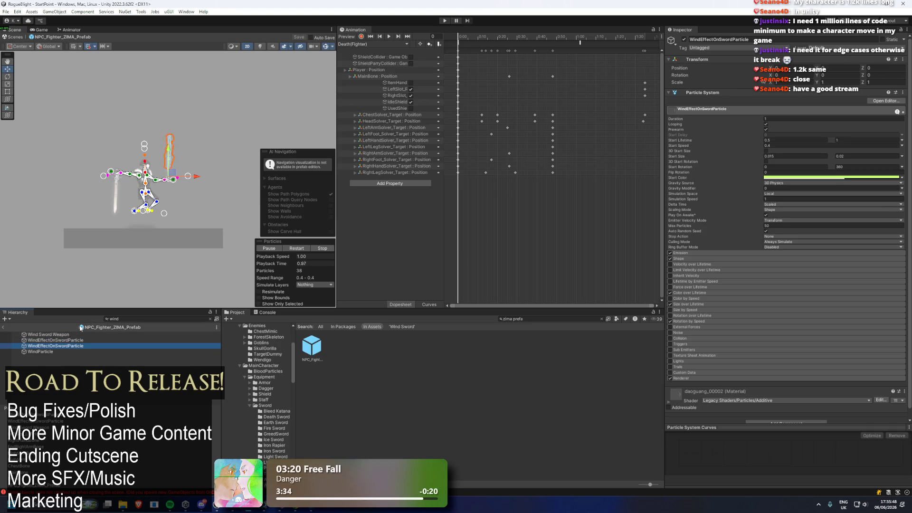
pyautogui.click(97, 335)
# Step: Clear the Hierarchy filter and select the Blade object
pyautogui.click(135, 317)
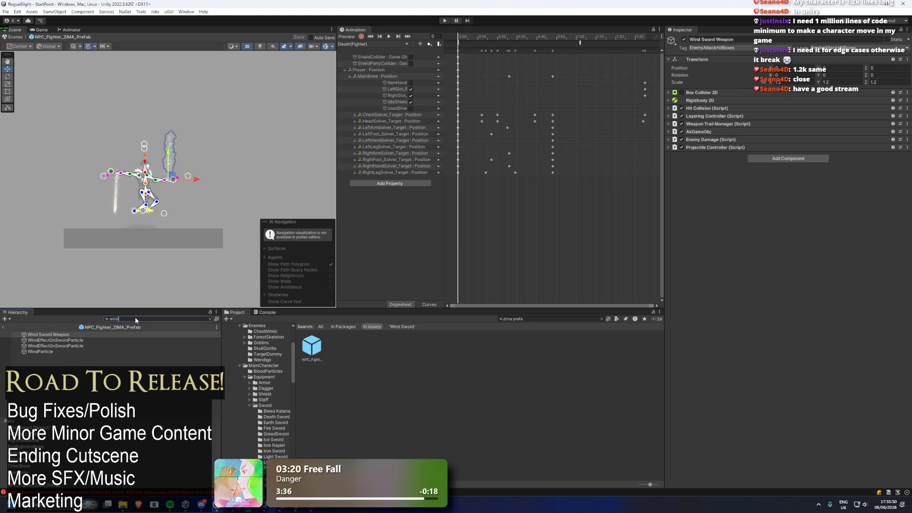
pyautogui.hotkey('ctrl', 'a')
pyautogui.press('BackSpace')
pyautogui.click(83, 420)
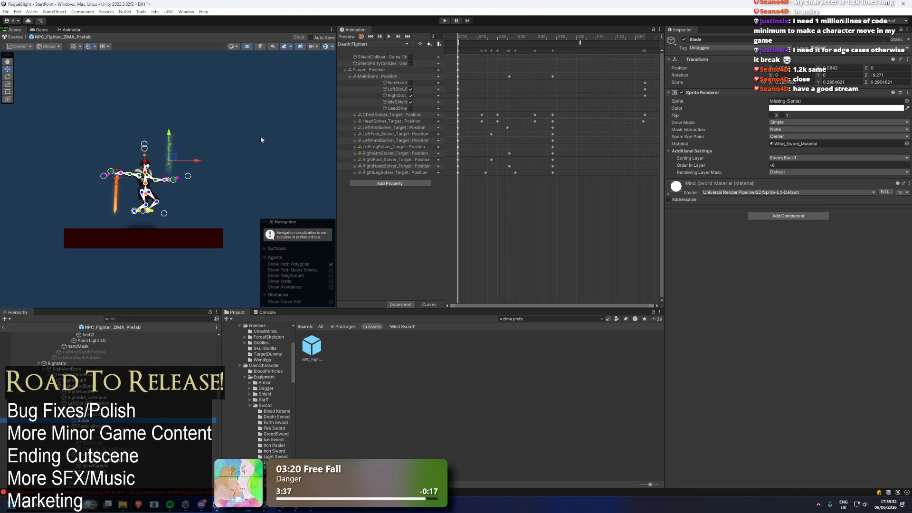
# Step: Preview the wind sword sprites and assign Wind_Sword_Weapon to the Blade's Sprite Renderer
pyautogui.scroll(2, 205, 127)
pyautogui.scroll(3, 184, 157)
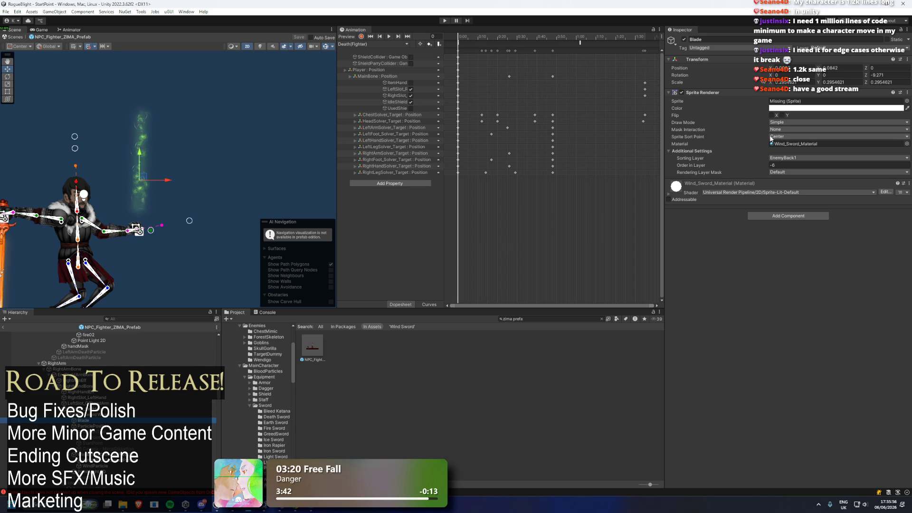
pyautogui.click(906, 101)
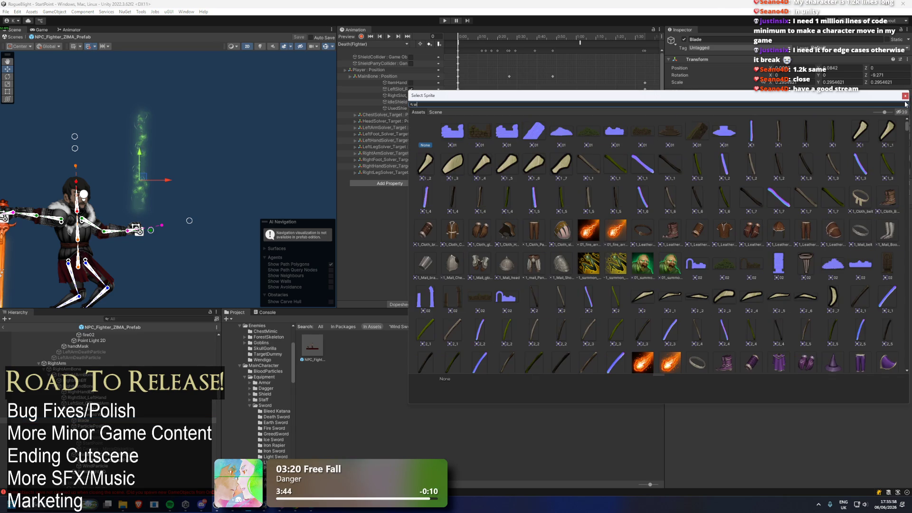
pyautogui.write('ind ')
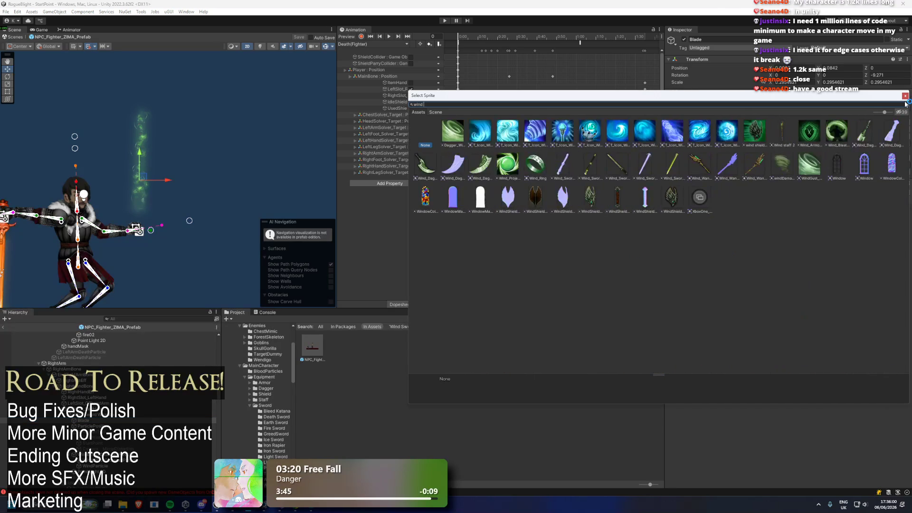
pyautogui.write('sword')
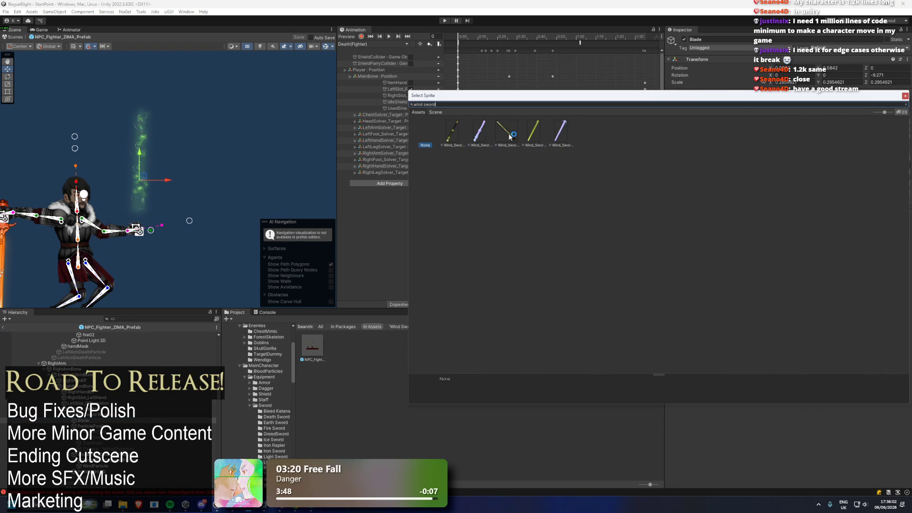
pyautogui.click(510, 136)
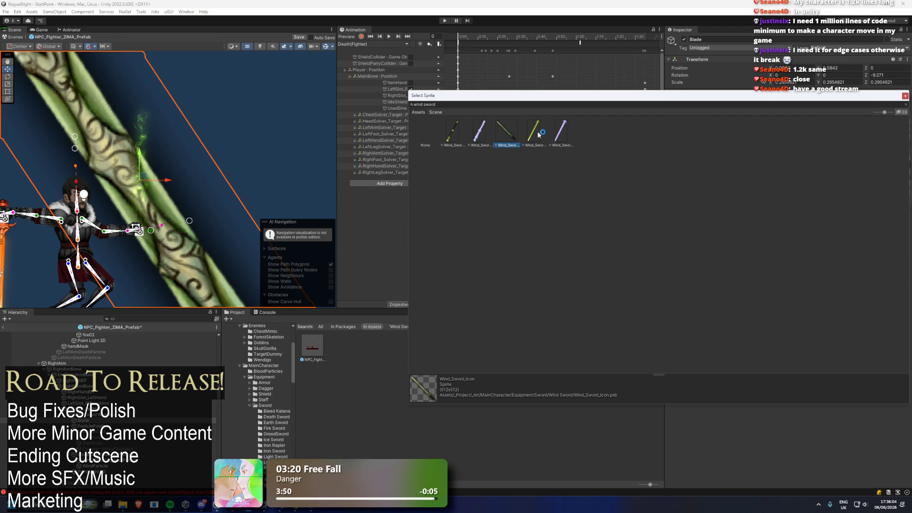
pyautogui.click(449, 137)
pyautogui.click(530, 134)
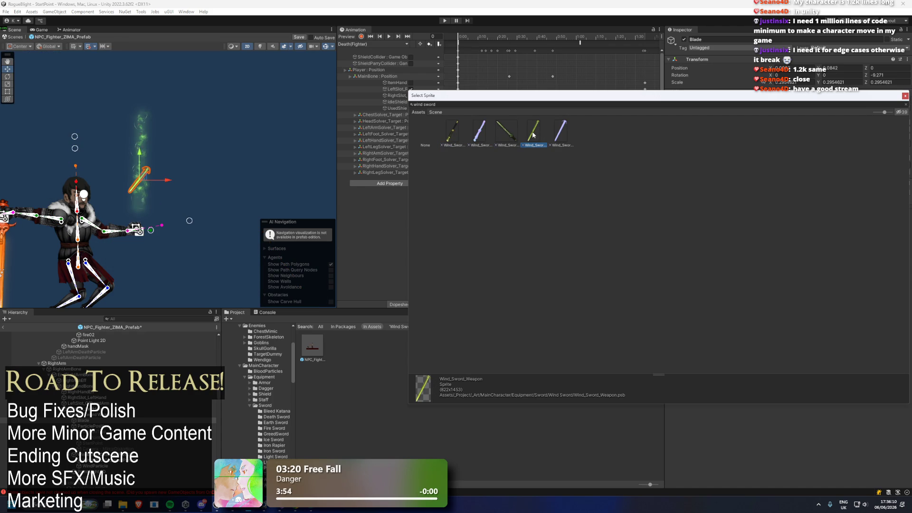
pyautogui.doubleClick(533, 135)
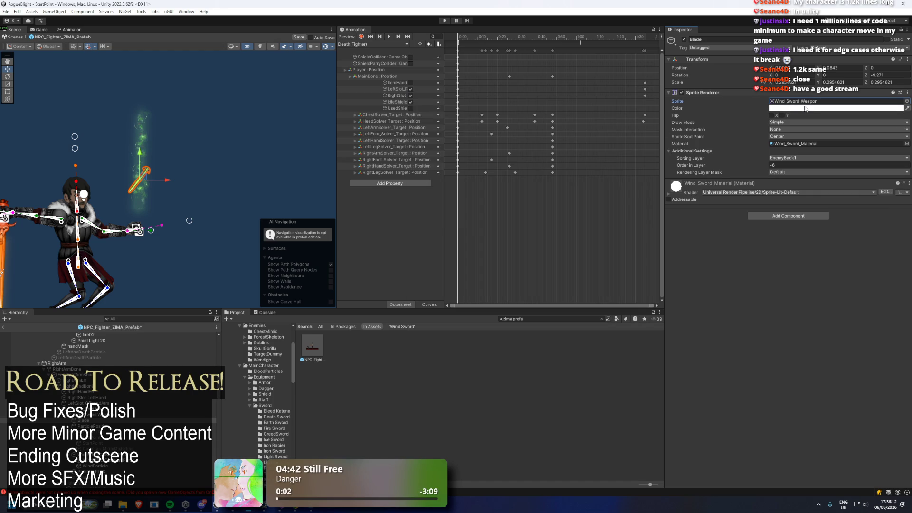
pyautogui.click(803, 108)
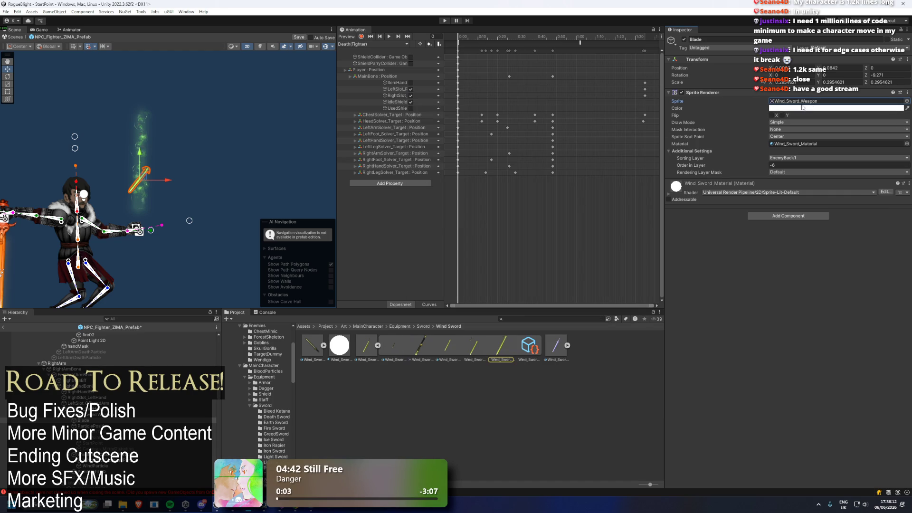
# Step: Open the Wind_Sword_Weapon asset from the Project window in Photoshop
pyautogui.click(378, 346)
pyautogui.doubleClick(373, 346)
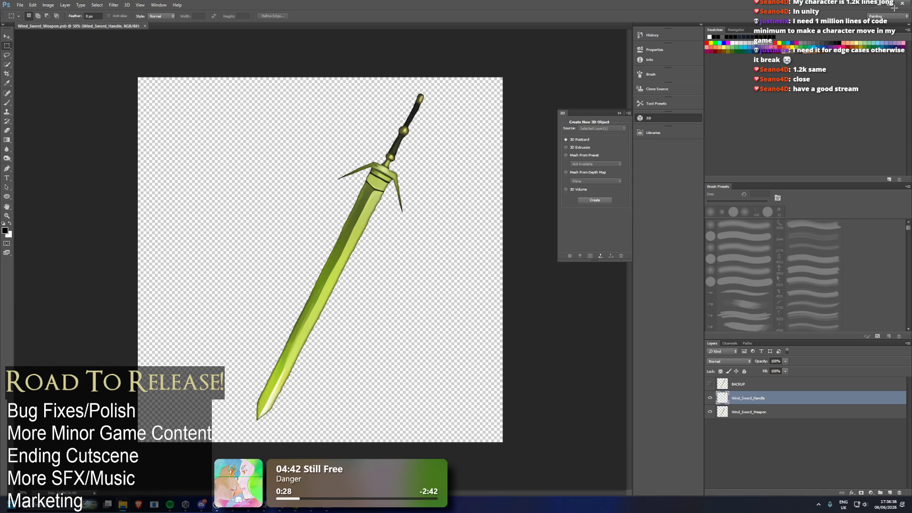
# Step: Switch from Photoshop back to the Unity Editor
pyautogui.hotkey('alt', 'Tab')
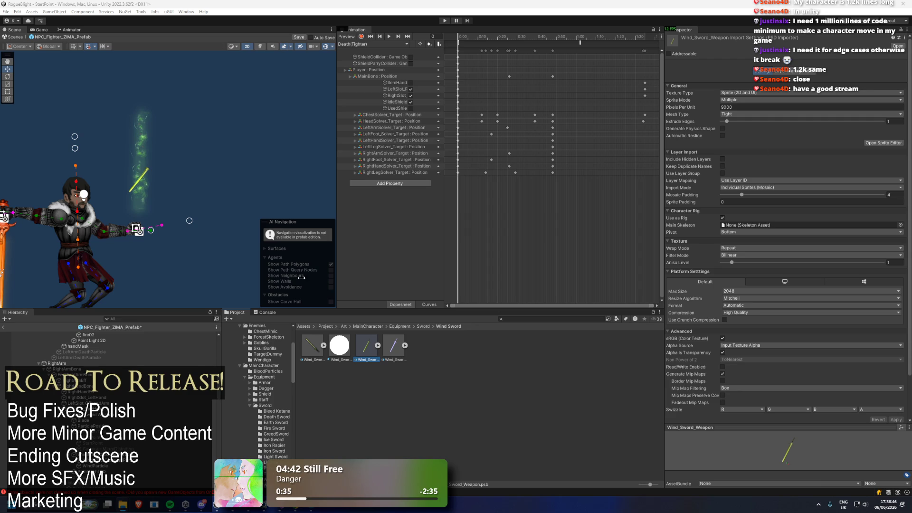
# Step: Check the Blade's missing sprite, expand Wind_Sword_Icon's sprites, then close the editor
pyautogui.click(150, 357)
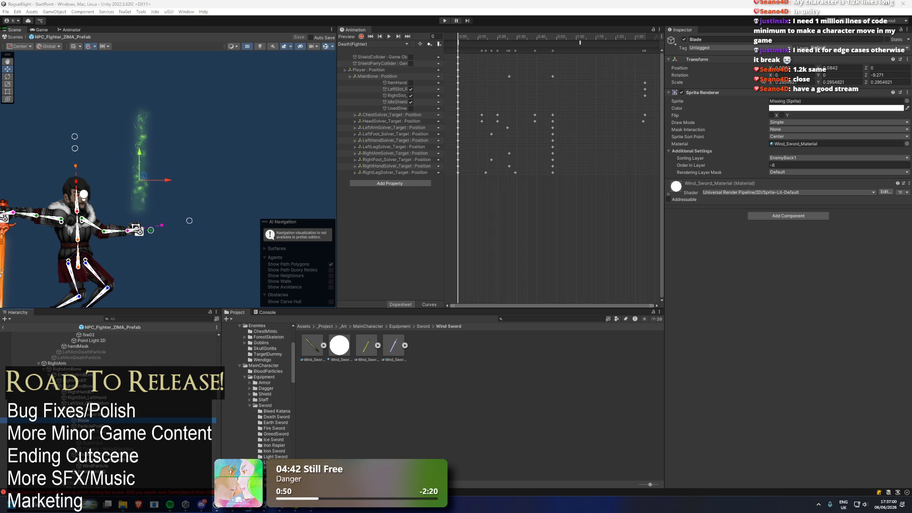
pyautogui.press('super+d')
pyautogui.press('super+d')
pyautogui.click(316, 346)
pyautogui.click(324, 345)
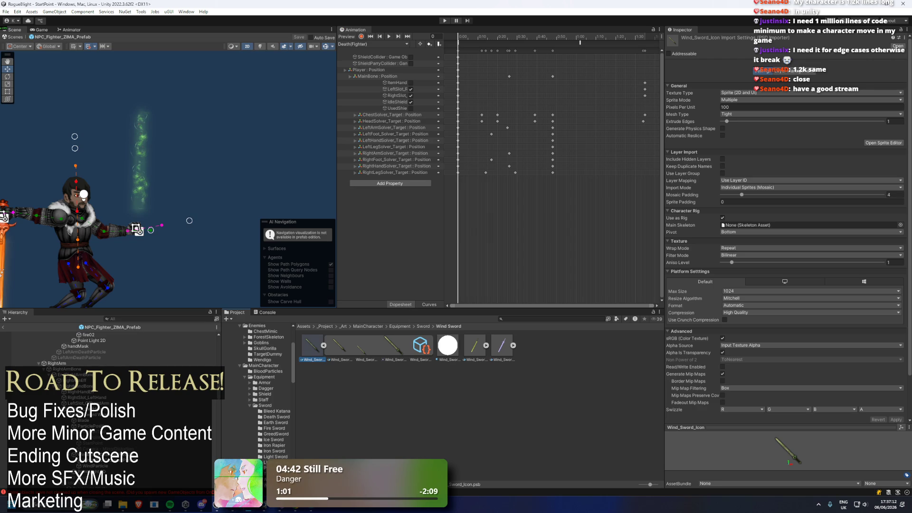
pyautogui.hotkey('alt', 'Tab')
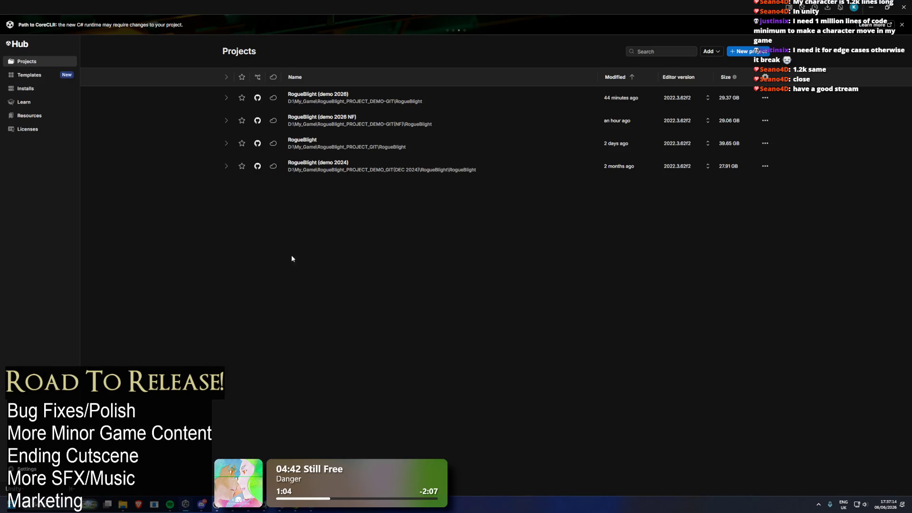
# Step: Launch the RogueBlight project from Unity Hub's Projects list
pyautogui.click(360, 148)
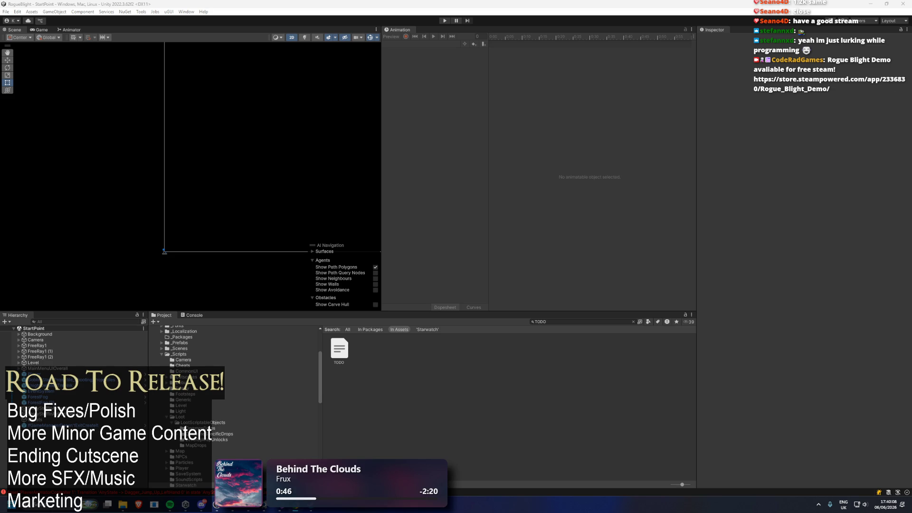
# Step: Search 'zima p', open NPC_Fighter_ZIMA_Prefab, and select the sword's Blade in the Scene view
pyautogui.click(577, 322)
pyautogui.write('zima prefa')
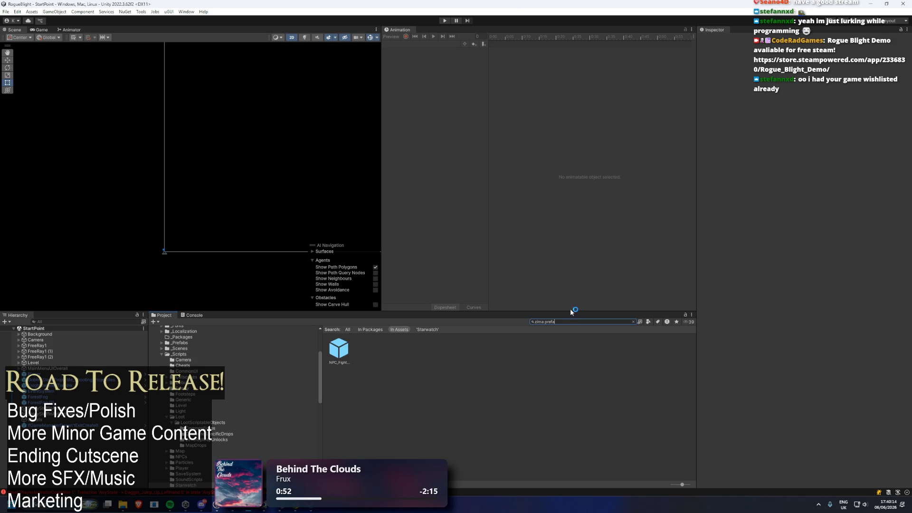
pyautogui.doubleClick(346, 352)
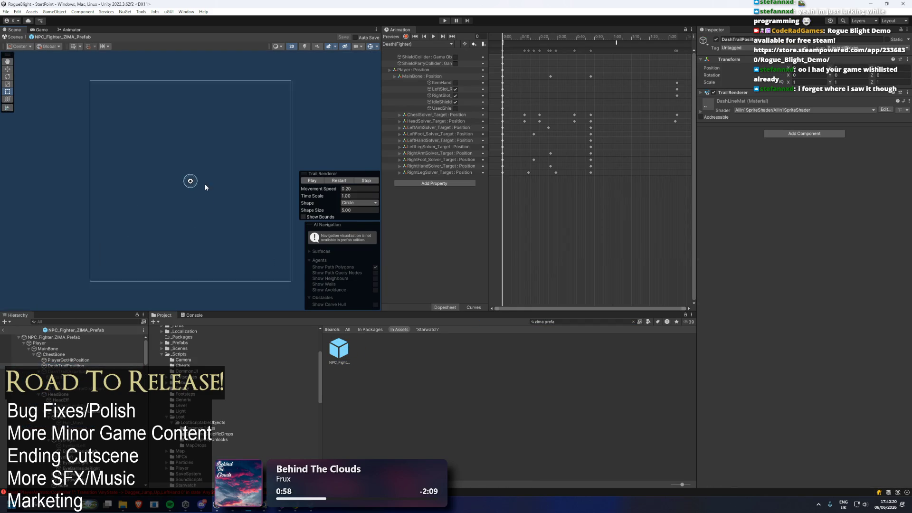
pyautogui.scroll(8, 216, 163)
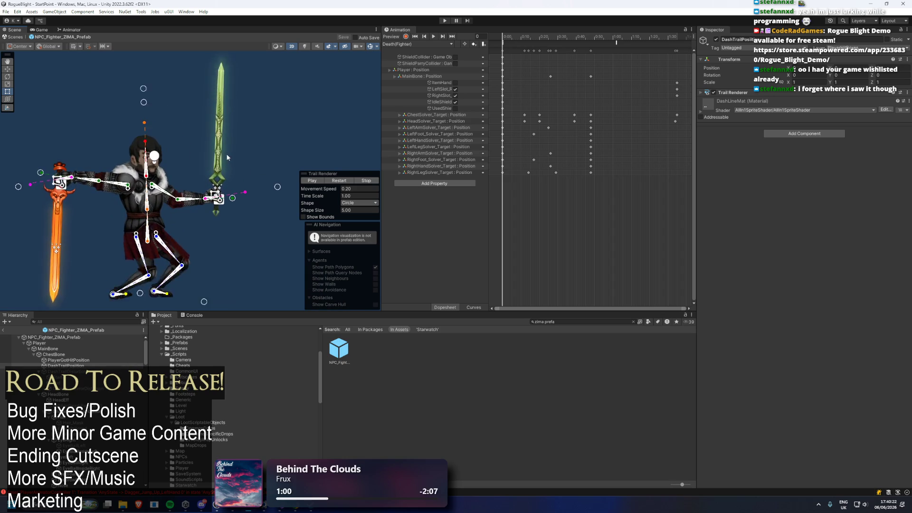
pyautogui.click(221, 158)
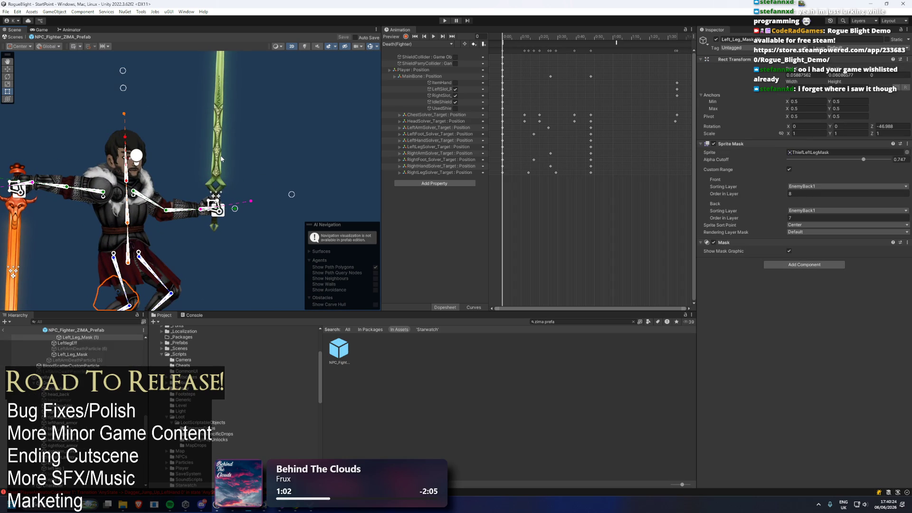
pyautogui.click(223, 80)
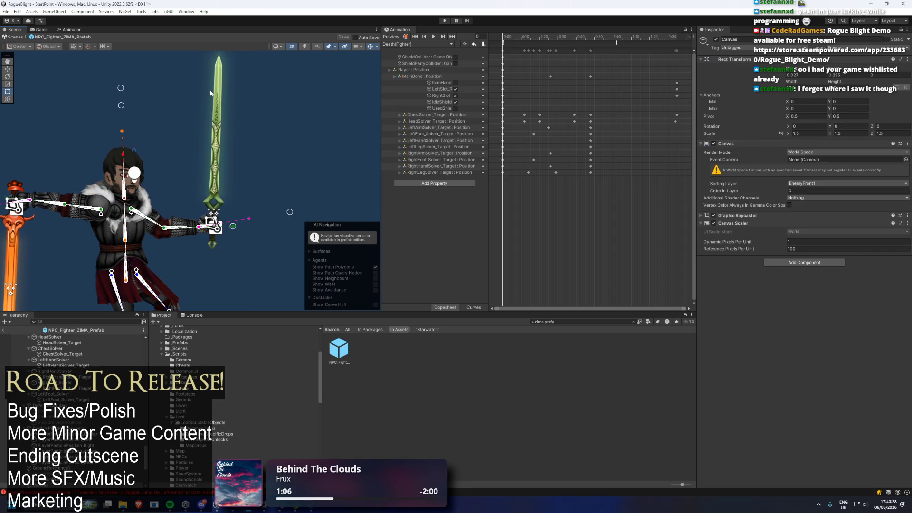
pyautogui.click(213, 93)
pyautogui.click(215, 92)
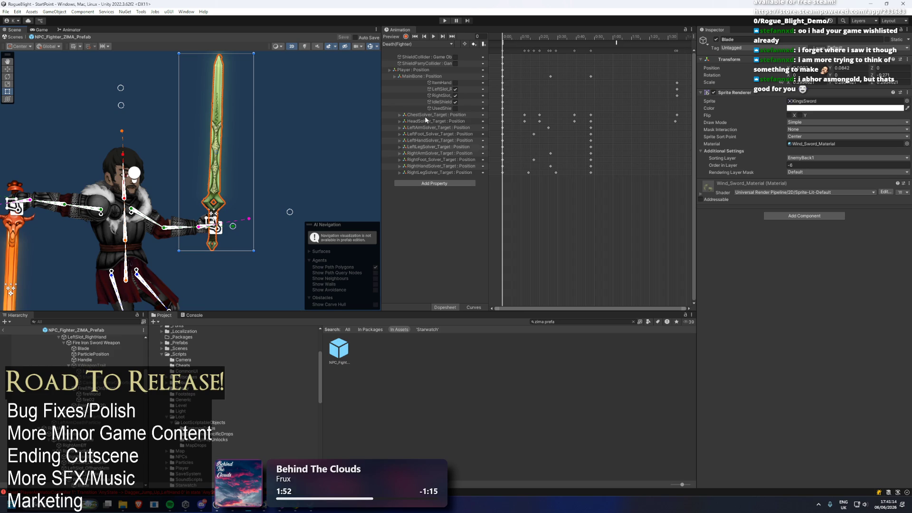
# Step: Reselect the Blade and try options from its sprite field's context menu
pyautogui.rightClick(787, 101)
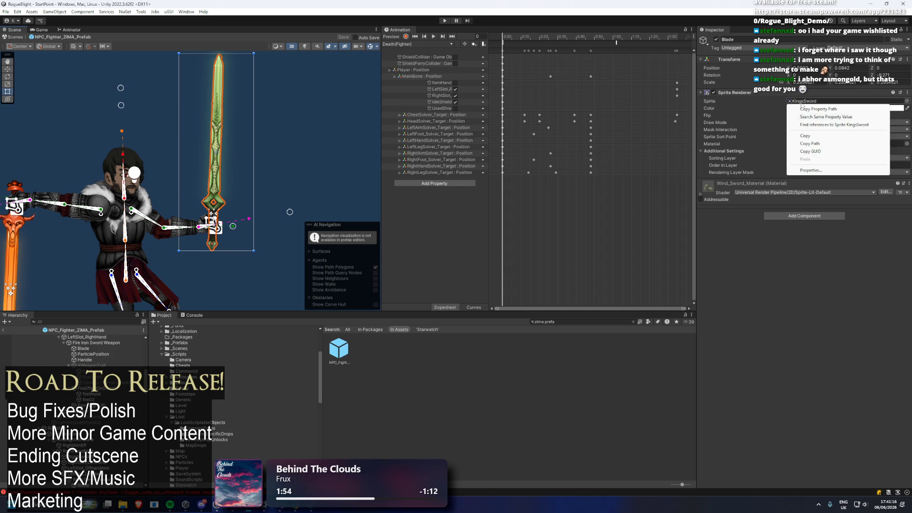
pyautogui.click(71, 480)
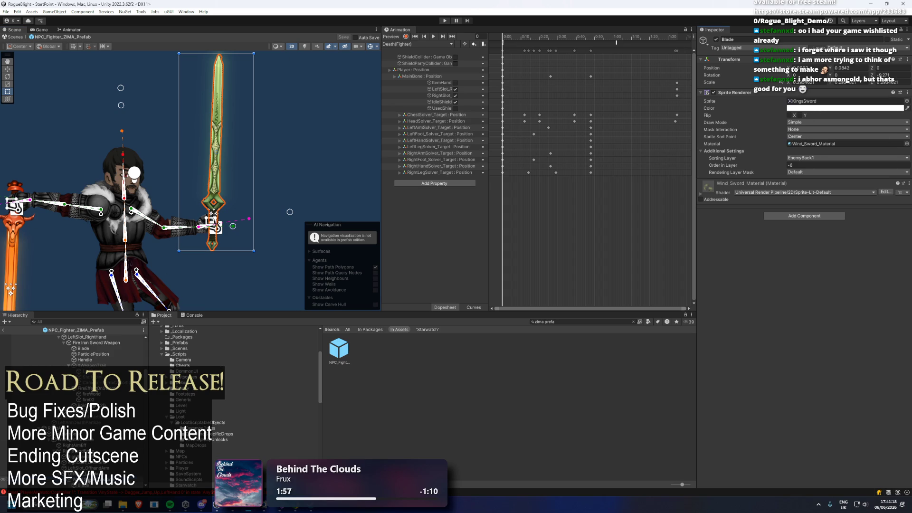
pyautogui.click(216, 142)
pyautogui.rightClick(789, 99)
pyautogui.click(409, 152)
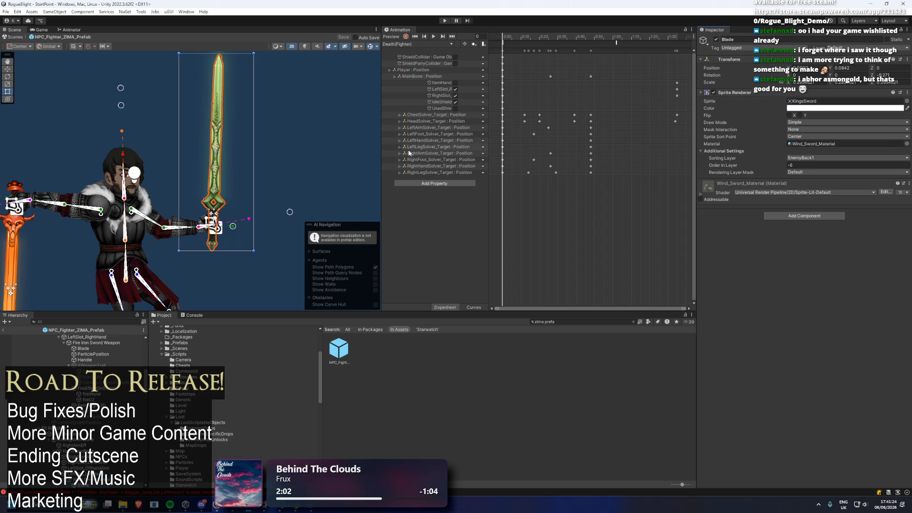
pyautogui.rightClick(789, 102)
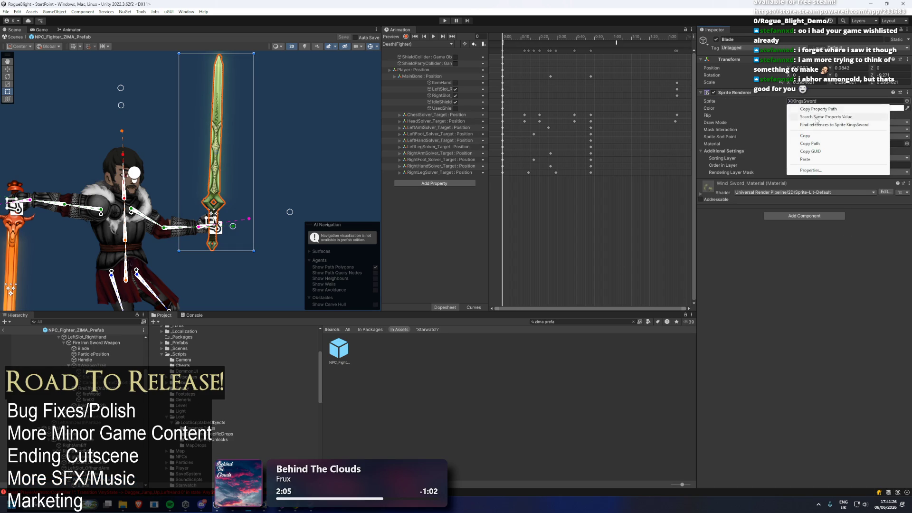
pyautogui.click(817, 135)
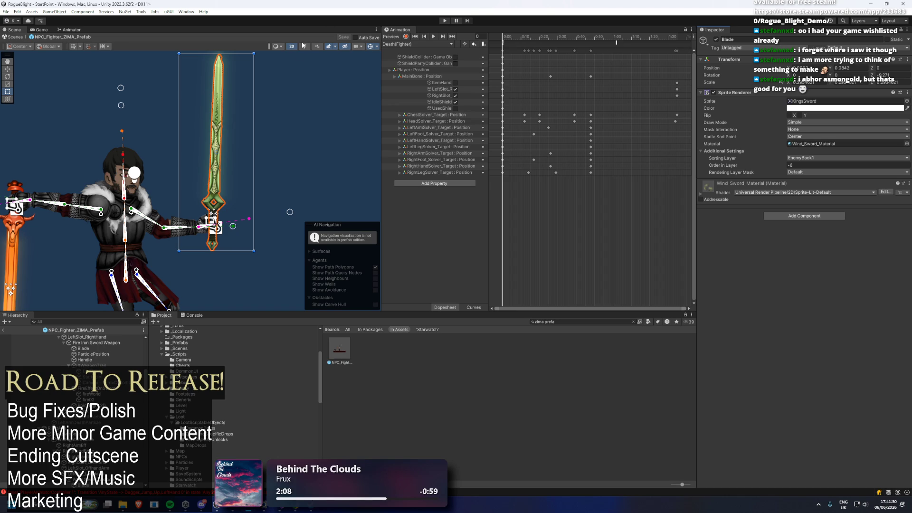
pyautogui.rightClick(790, 101)
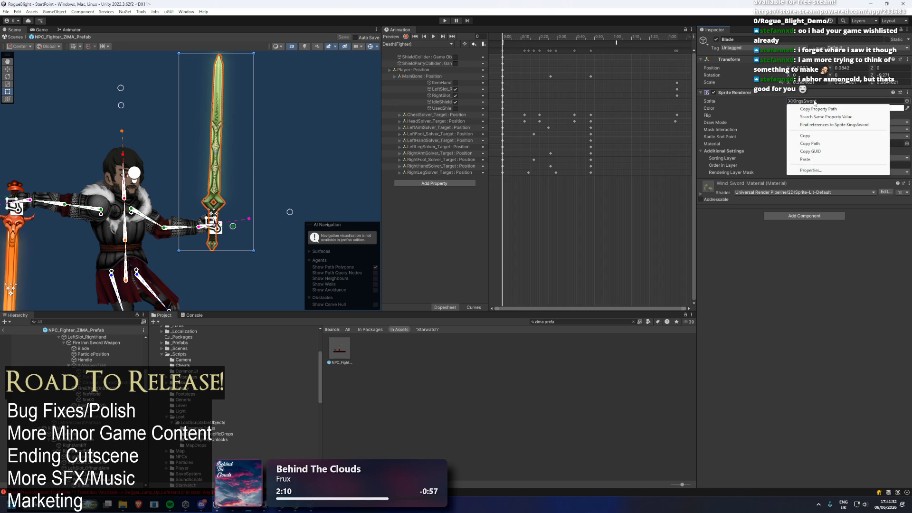
pyautogui.click(815, 136)
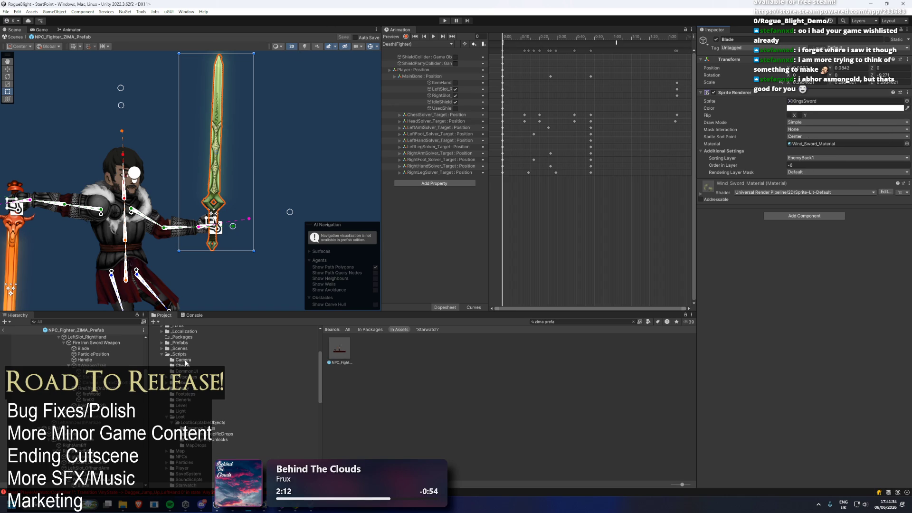
pyautogui.click(87, 484)
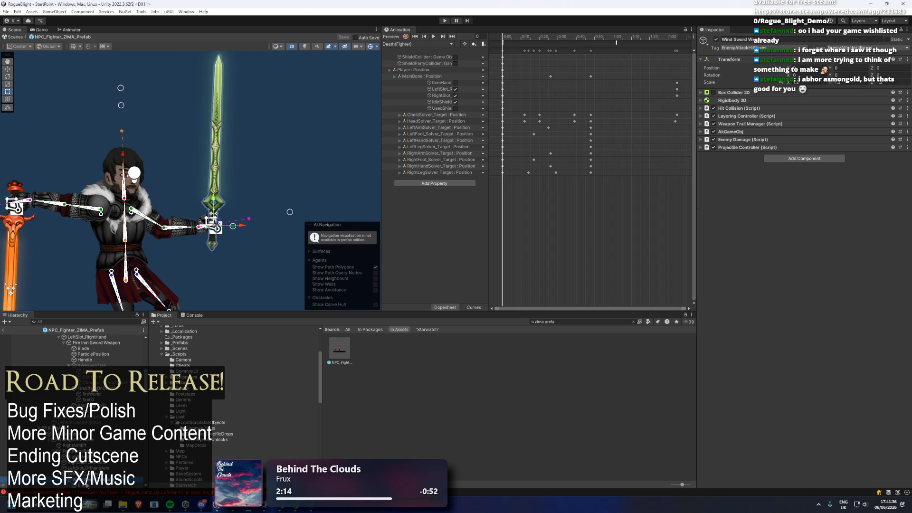
pyautogui.hotkey('ctrl', 'z')
pyautogui.hotkey('ctrl', 'y')
pyautogui.hotkey('ctrl', 'z')
# Step: Locate the Blade's KingsSword sprite in the Project window
pyautogui.rightClick(787, 124)
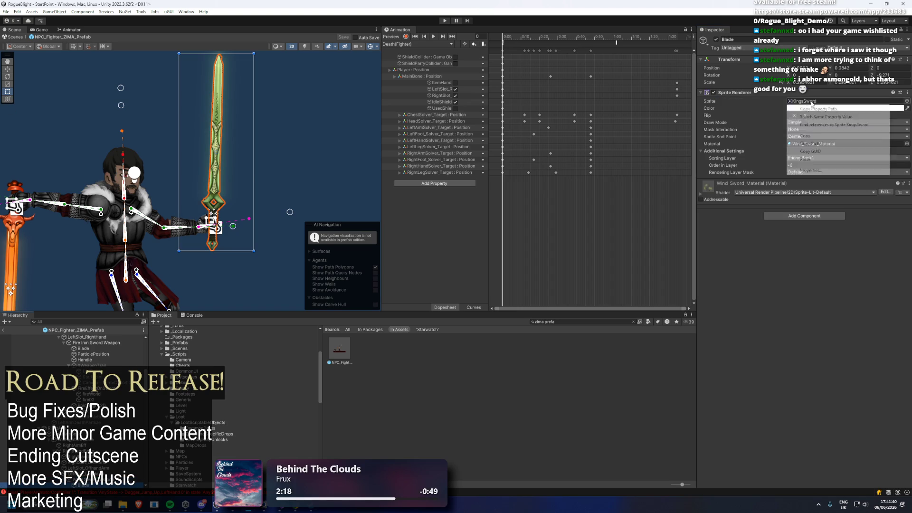
pyautogui.moveTo(128, 142); pyautogui.dragTo(142, 139)
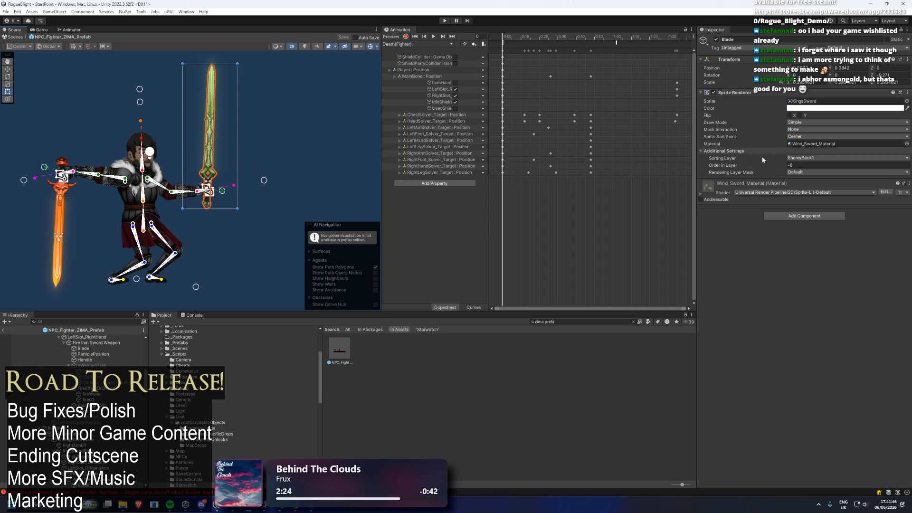
pyautogui.rightClick(790, 101)
pyautogui.click(824, 137)
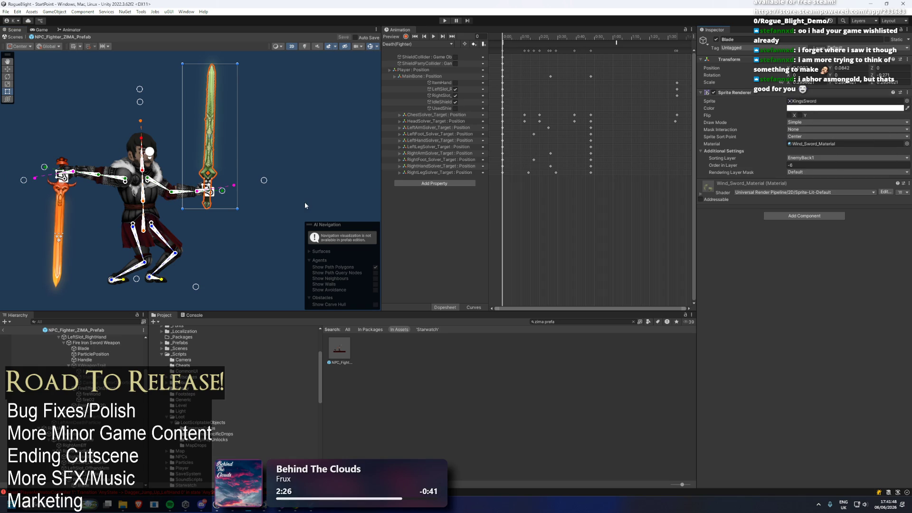
pyautogui.moveTo(188, 193); pyautogui.dragTo(194, 192)
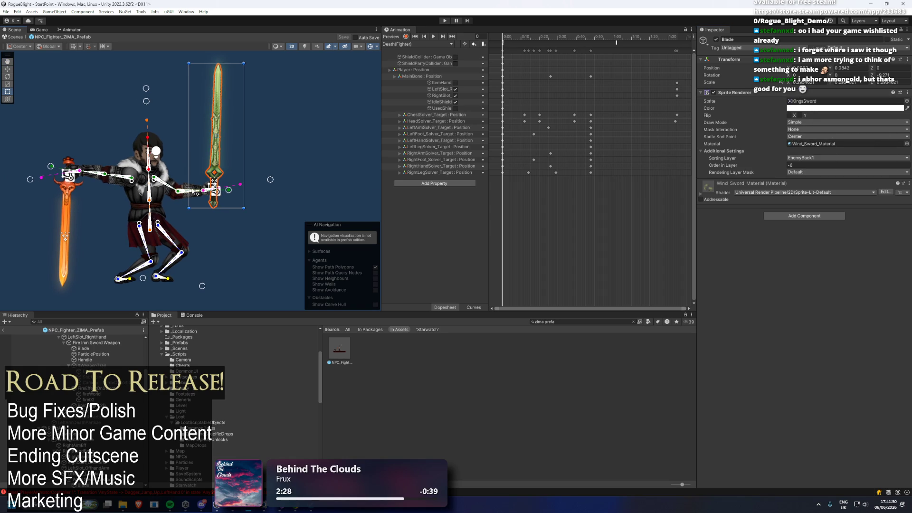
pyautogui.click(808, 101)
# Step: Show the KingsSword sprite asset in Explorer
pyautogui.click(345, 349)
pyautogui.click(349, 350)
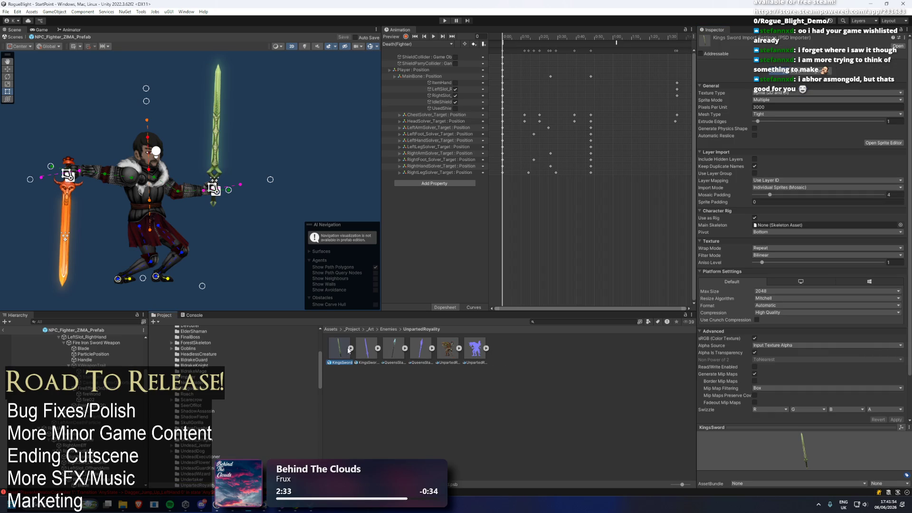
pyautogui.rightClick(349, 350)
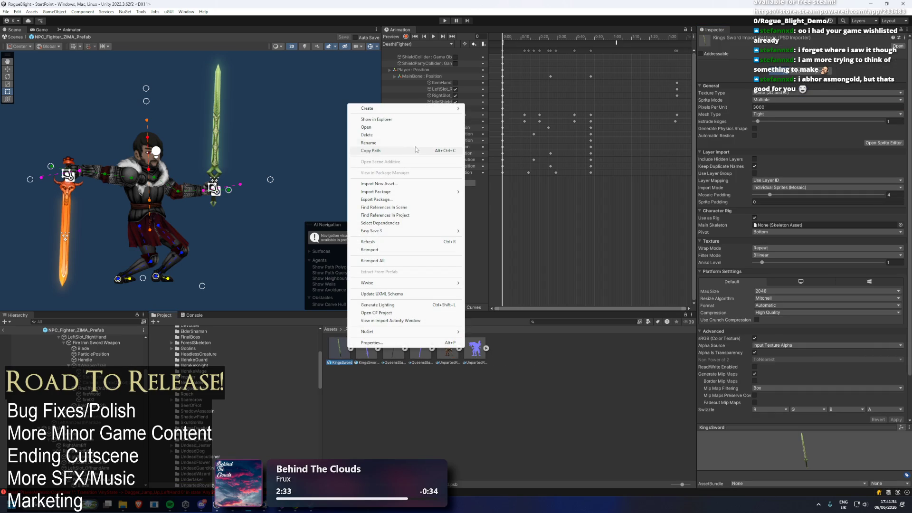
pyautogui.click(409, 122)
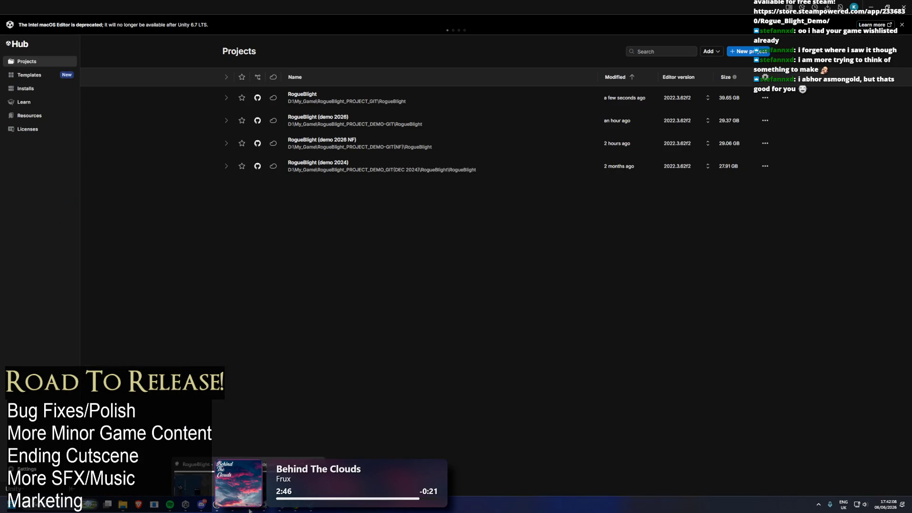
# Step: In the other editor, expand _Project/_Art, open Enemies and run a command from its context menu
pyautogui.click(213, 454)
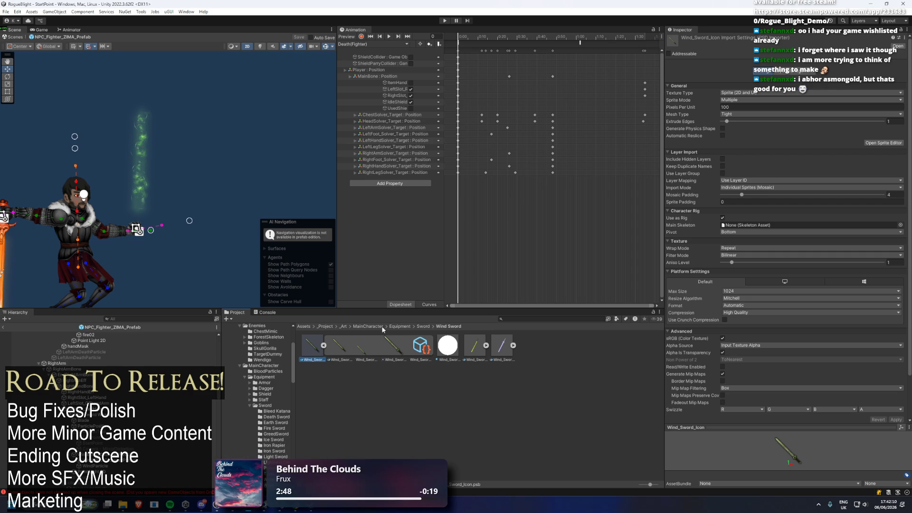
pyautogui.scroll(5, 228, 395)
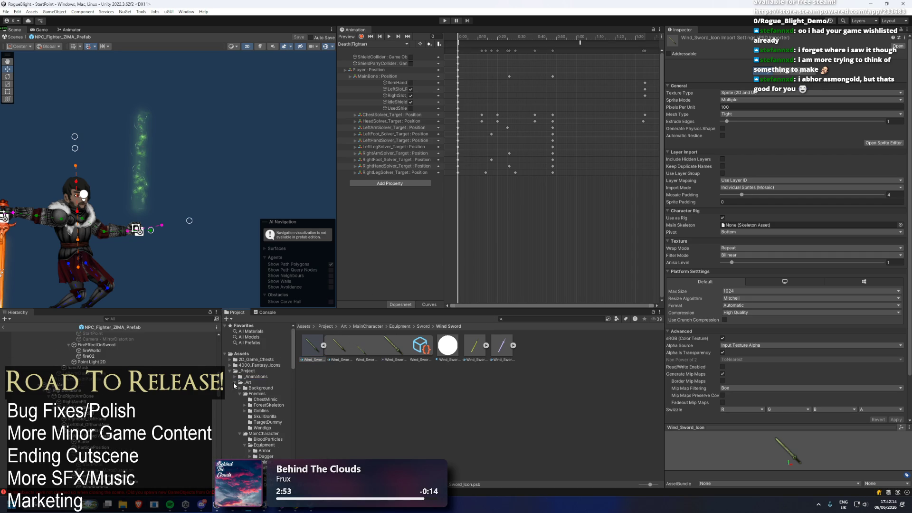
pyautogui.click(235, 383)
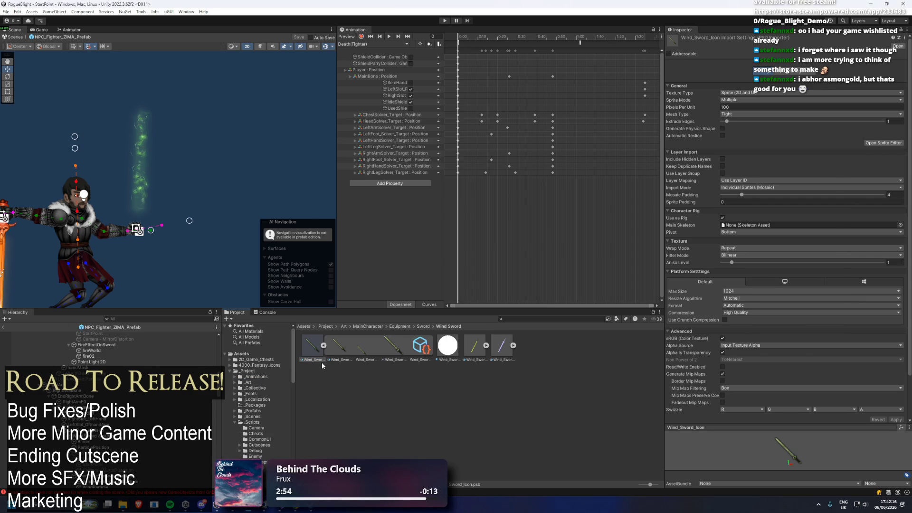
pyautogui.hotkey('alt', 'Tab')
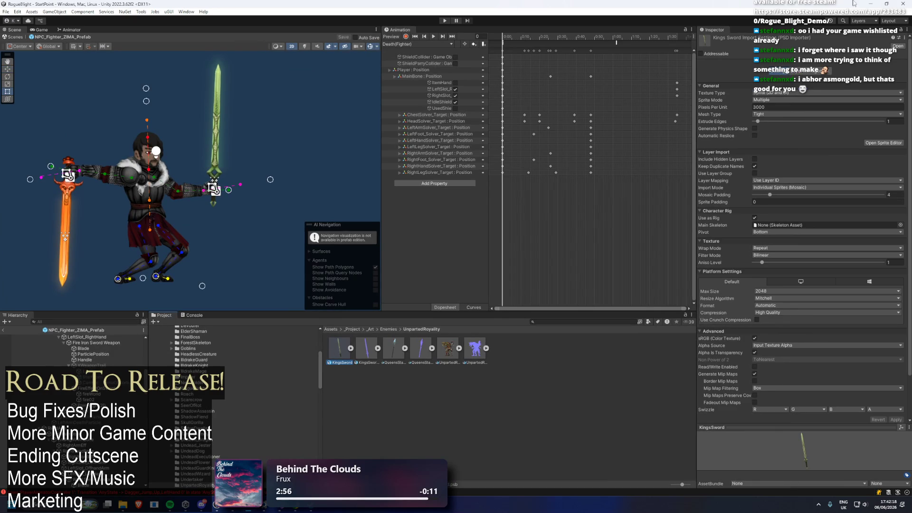
pyautogui.hotkey('alt', 'Tab')
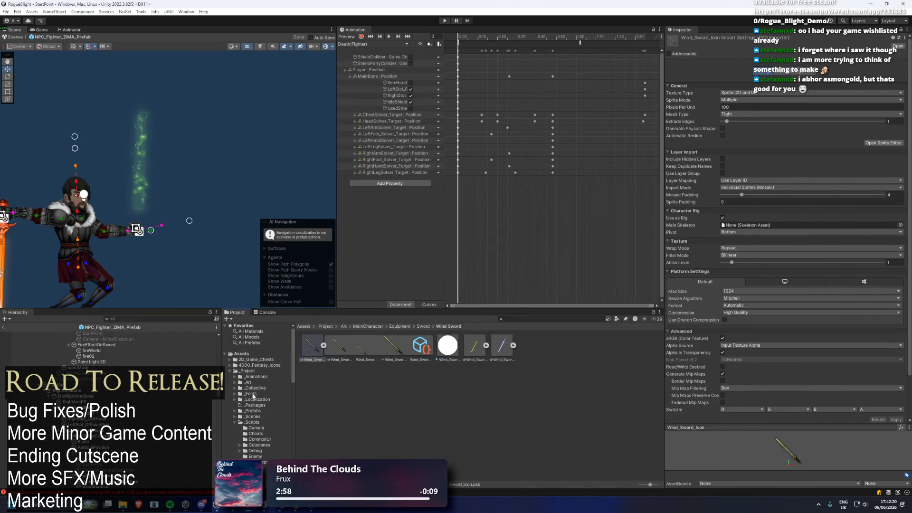
pyautogui.click(234, 382)
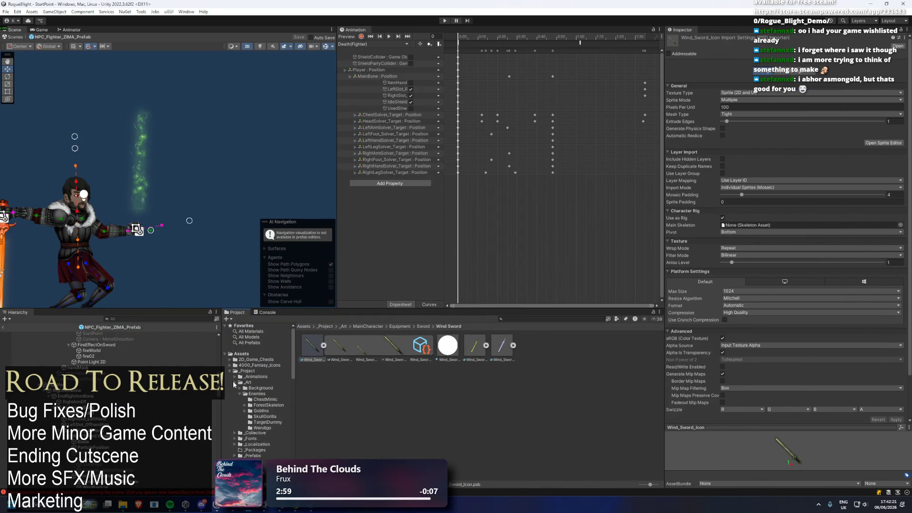
pyautogui.click(265, 393)
pyautogui.rightClick(357, 376)
pyautogui.click(448, 149)
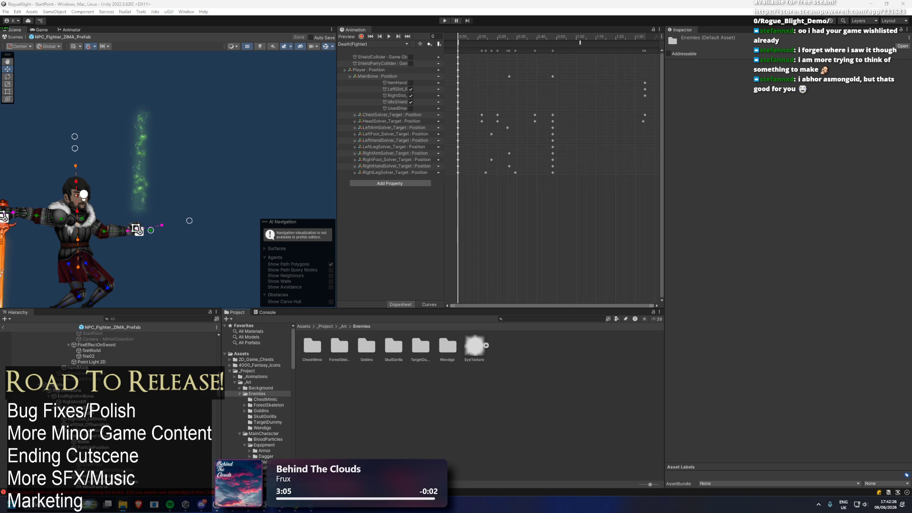
# Step: Import UnpartedRoyality and remove the Queens and Unparted assets, leaving only the KingsSword assets
pyautogui.click(448, 374)
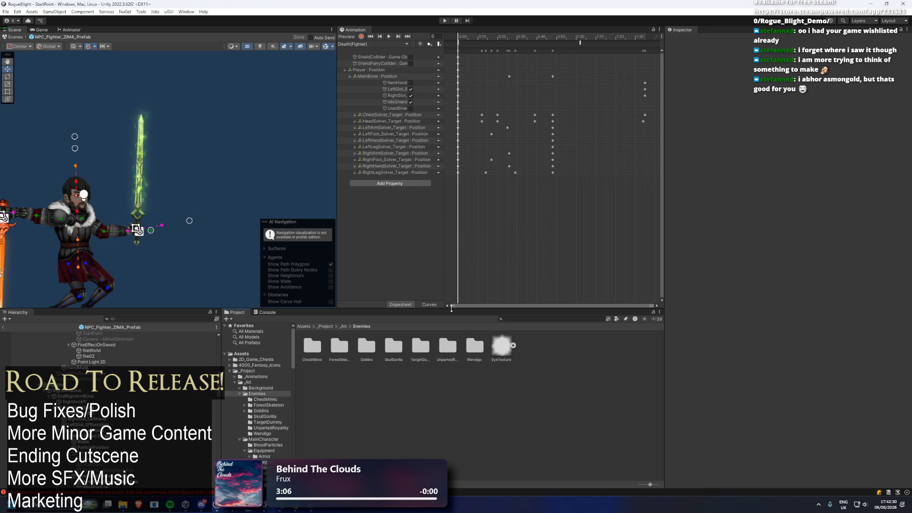
pyautogui.doubleClick(446, 345)
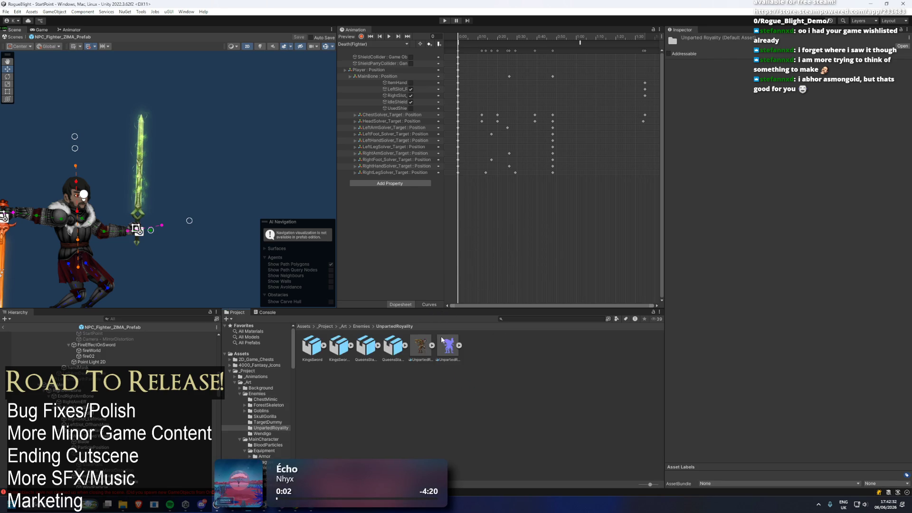
pyautogui.click(453, 364)
pyautogui.keyDown('shift'); pyautogui.click(448, 346); pyautogui.keyUp('shift')
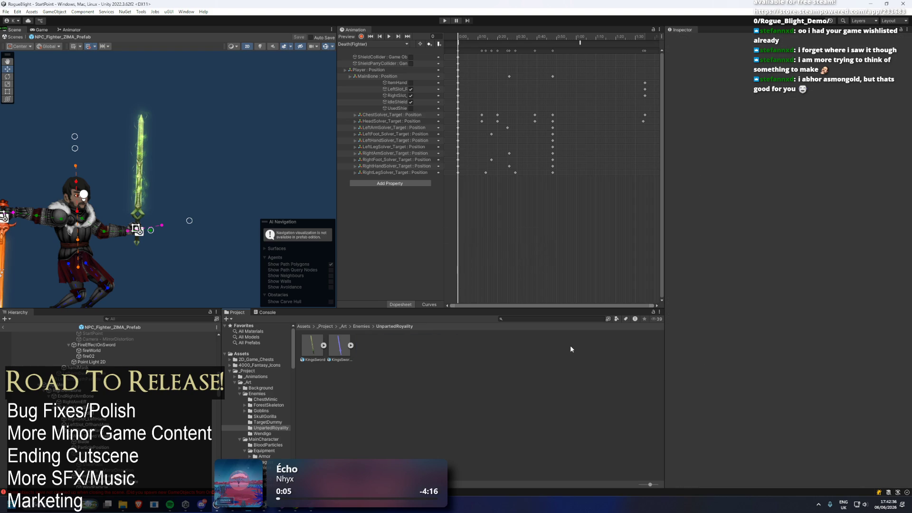
pyautogui.moveTo(107, 173); pyautogui.dragTo(190, 155)
pyautogui.scroll(-5, 11, 329)
# Step: Exit the prefab back to the StartPoint scene and press Play
pyautogui.click(4, 327)
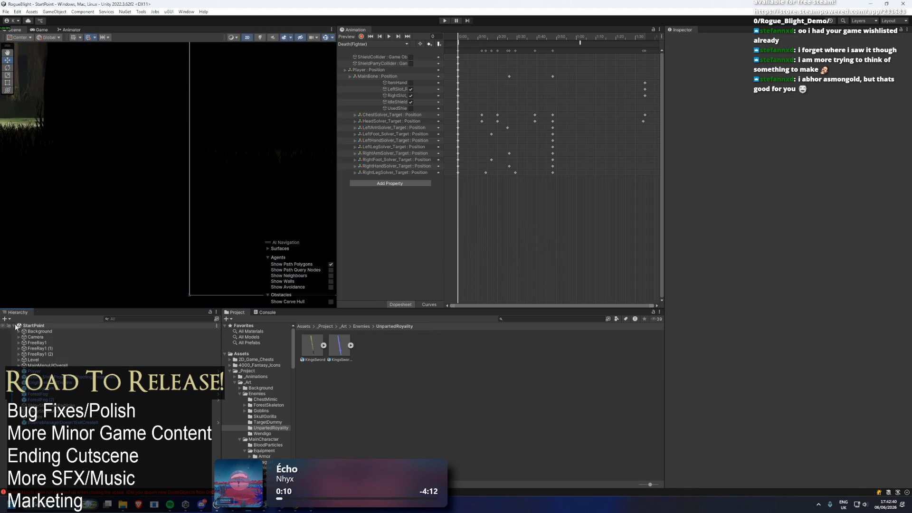
pyautogui.click(444, 21)
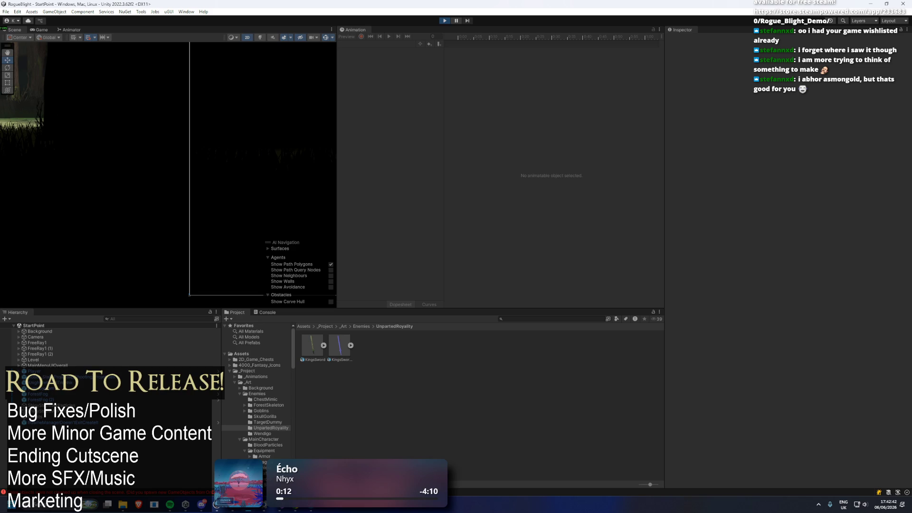
pyautogui.moveTo(165, 467)
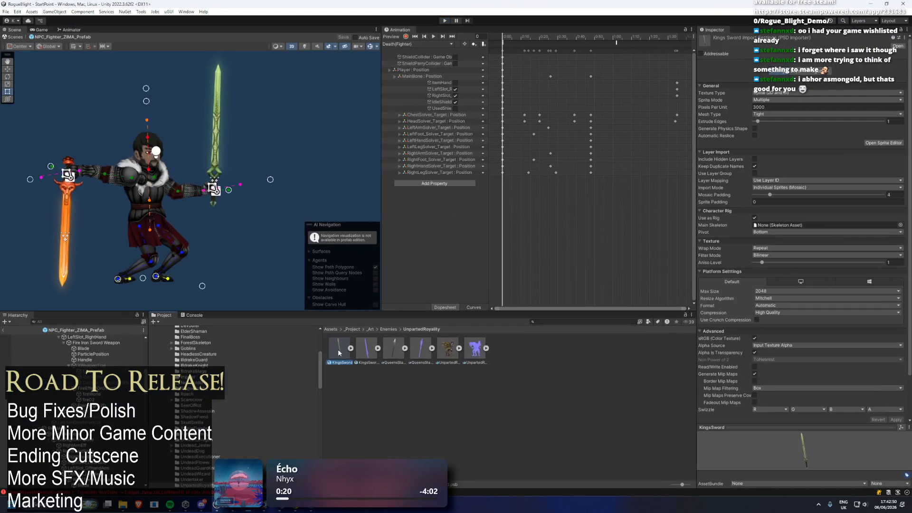
# Step: Dismiss the KingsSword context menu and enter Play Mode with Ctrl+P
pyautogui.rightClick(348, 352)
pyautogui.press('Escape')
pyautogui.hotkey('ctrl', 'p')
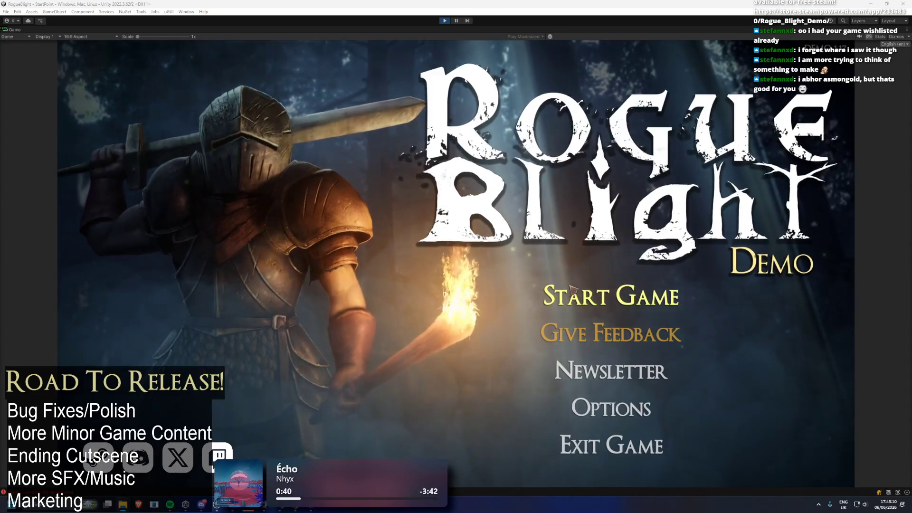
# Step: Start a new game in a save slot, end the tutorial from the pause menu, and start again
pyautogui.click(610, 294)
pyautogui.click(588, 257)
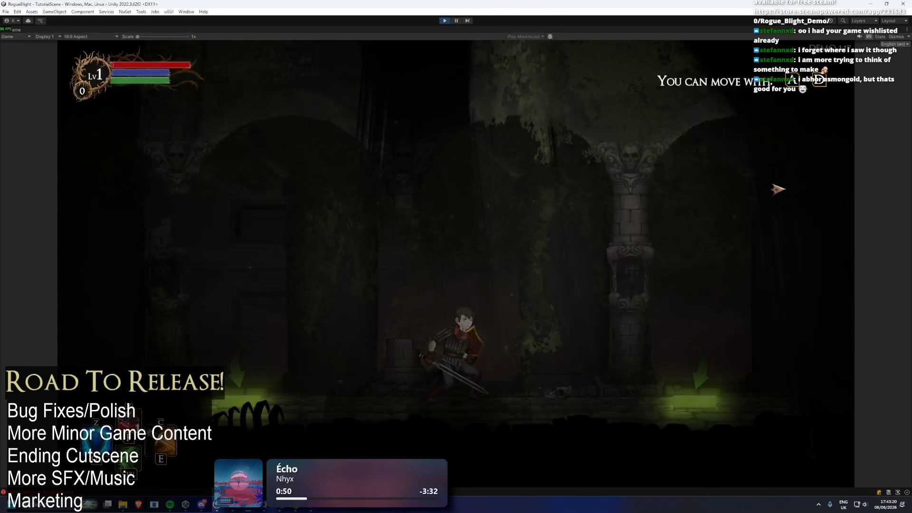
pyautogui.press('Escape')
pyautogui.click(470, 327)
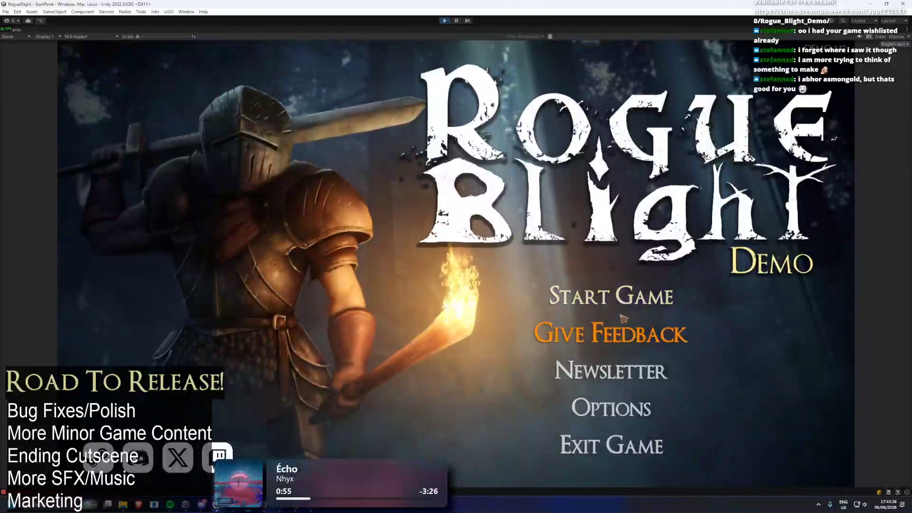
pyautogui.click(629, 305)
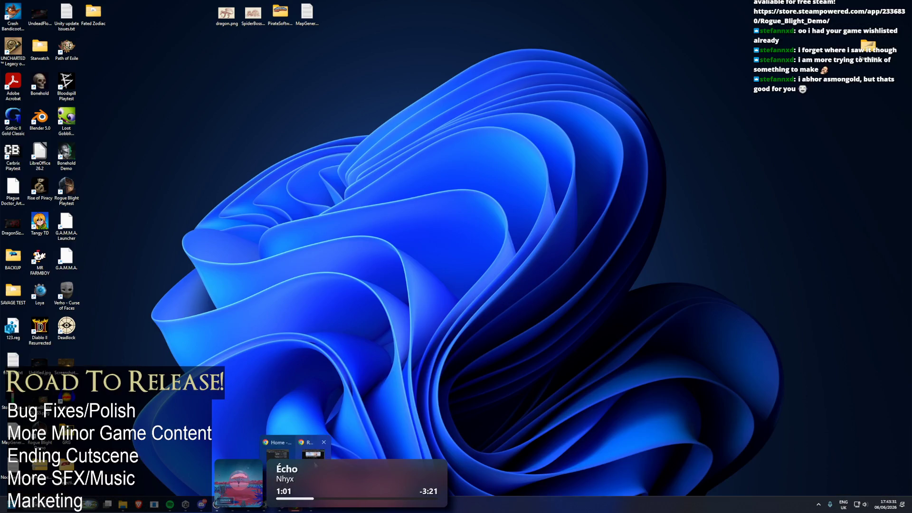
pyautogui.click(324, 442)
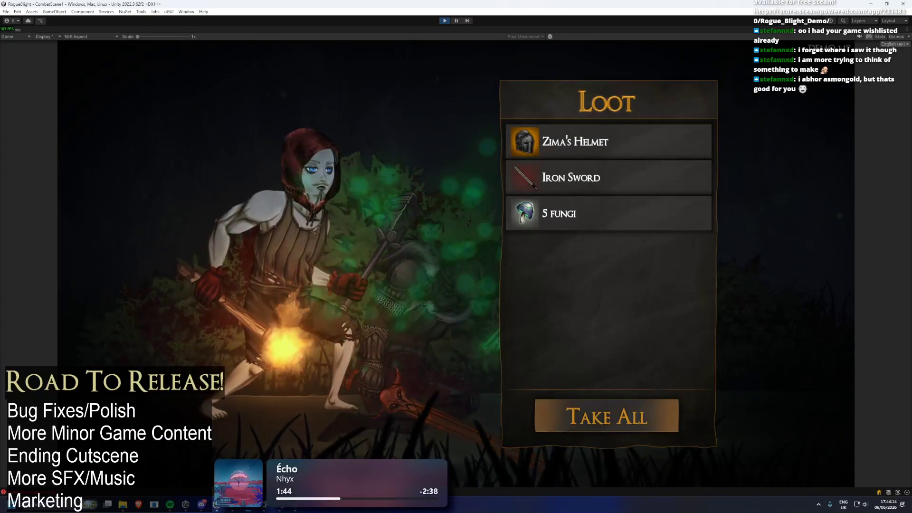
# Step: Collect the fight's loot and equip Zima's Helmet
pyautogui.press('Return')
pyautogui.press('Left')
pyautogui.press('Return')
pyautogui.press('Right')
pyautogui.press('Right')
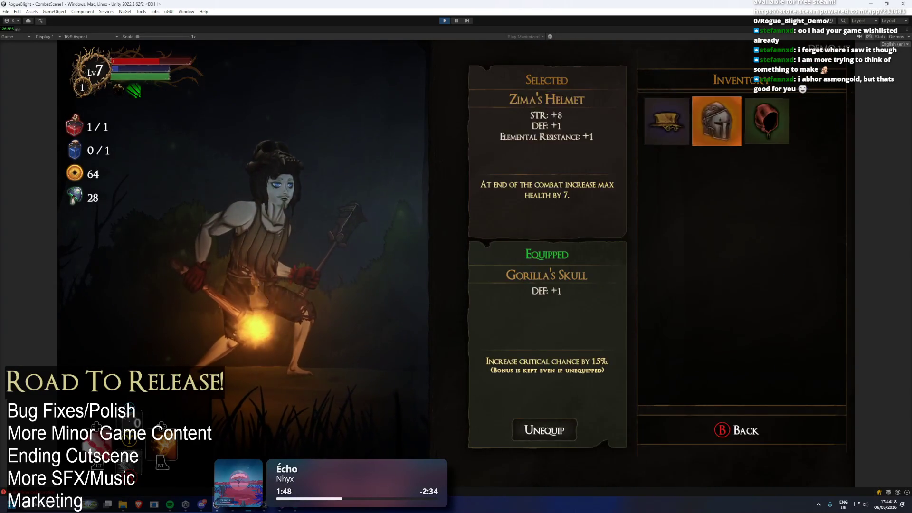
pyautogui.press('Return')
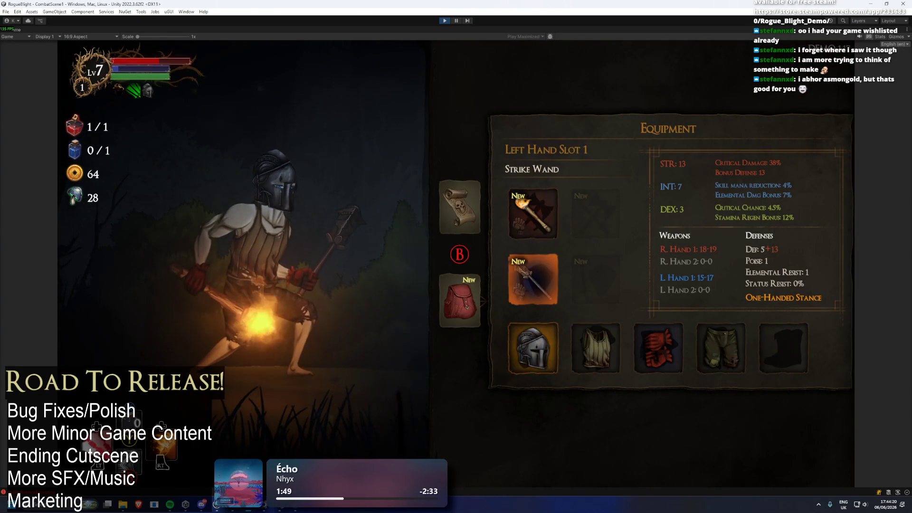
# Step: Compare the Wooden Dagger and other weapons for both hands without changing them
pyautogui.press('Up')
pyautogui.press('Return')
pyautogui.press('Right')
pyautogui.press('Right')
pyautogui.press('Escape')
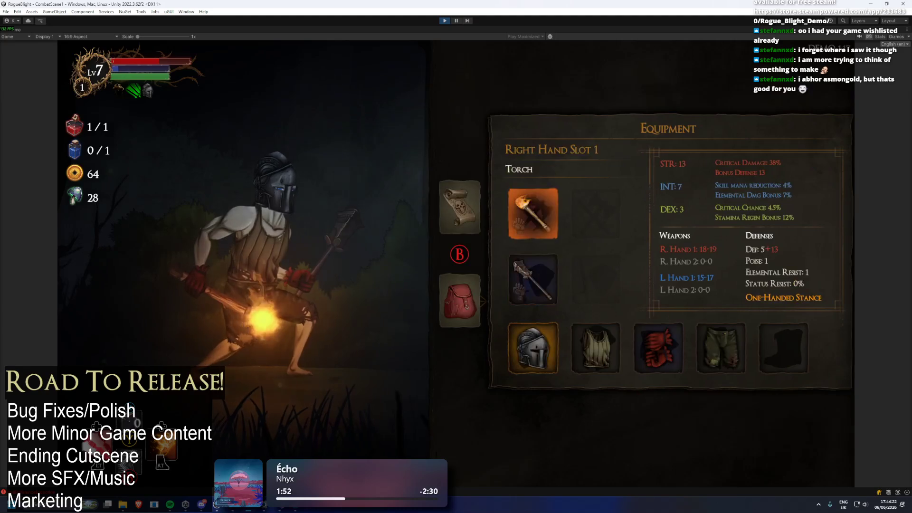
pyautogui.press('Return')
pyautogui.press('Escape')
pyautogui.press('Down')
pyautogui.press('Return')
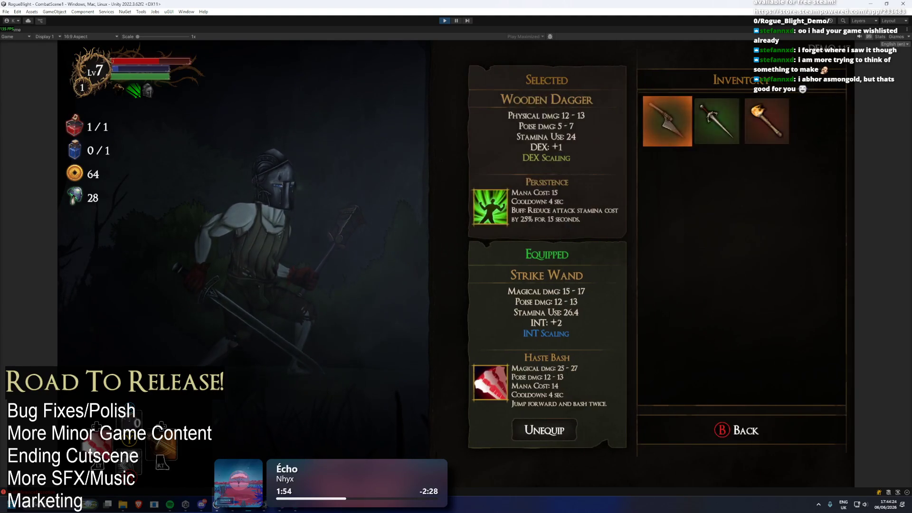
pyautogui.press('Right')
pyautogui.press('Right')
pyautogui.press('Escape')
pyautogui.press('Escape')
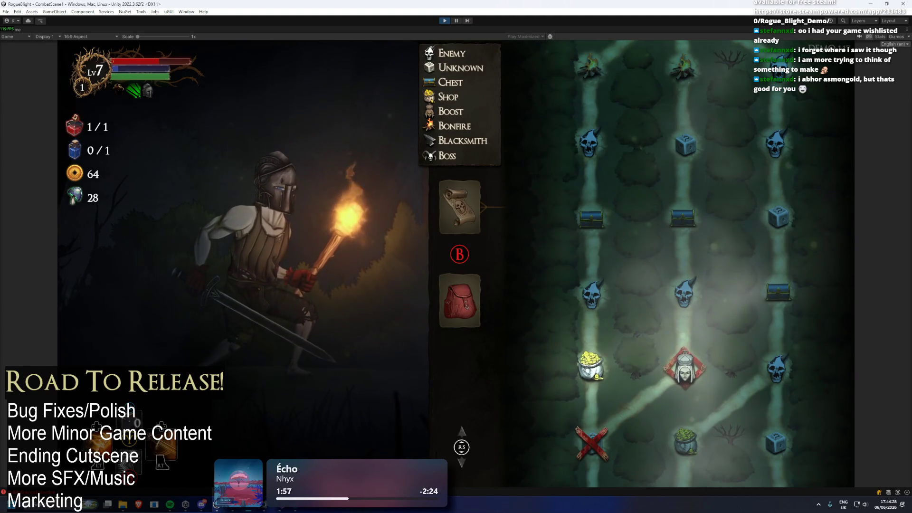
# Step: Travel to the next map node and take the Bonus Health boost at the statue
pyautogui.press('Return')
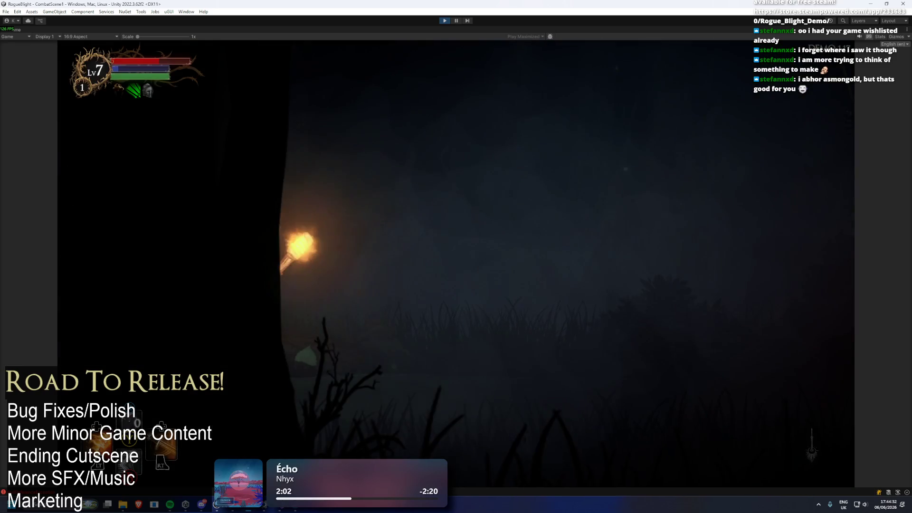
pyautogui.press('e')
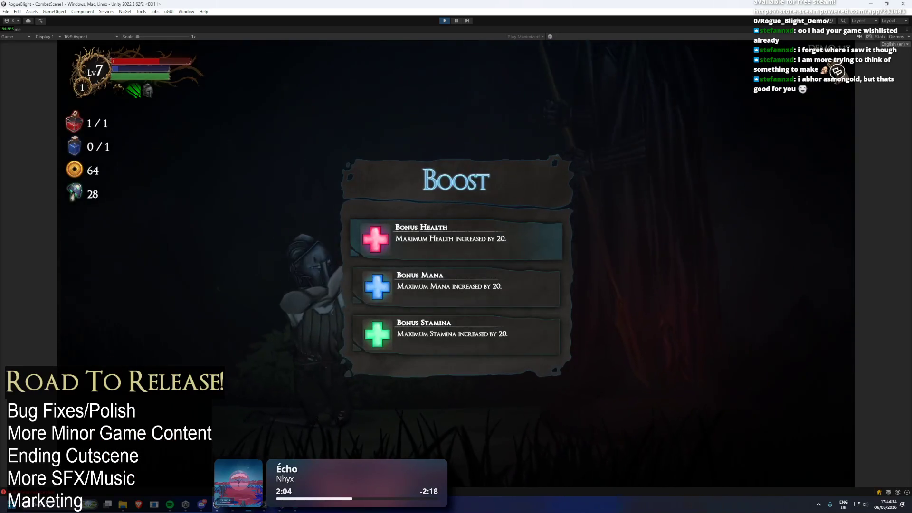
pyautogui.press('Return')
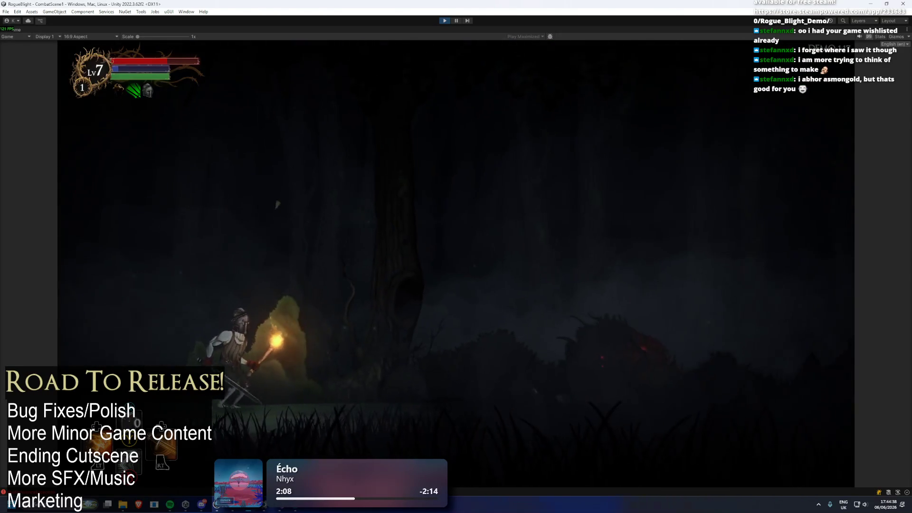
# Step: Dash twice through the red skeleton and strike it with the sword
pyautogui.press('Right')
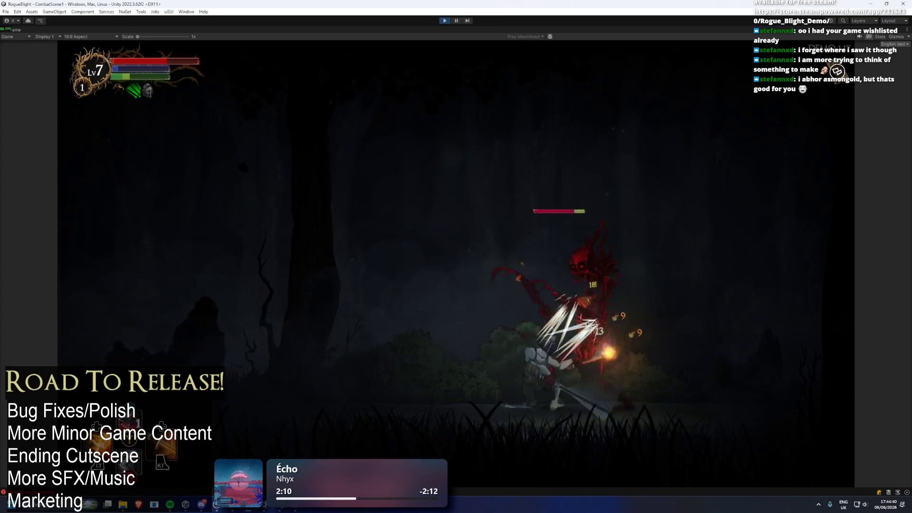
pyautogui.press('space')
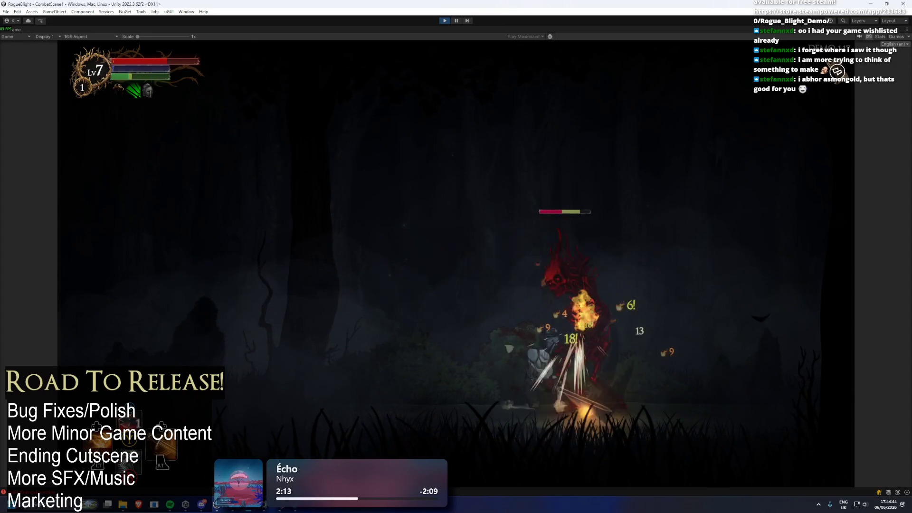
pyautogui.press('space')
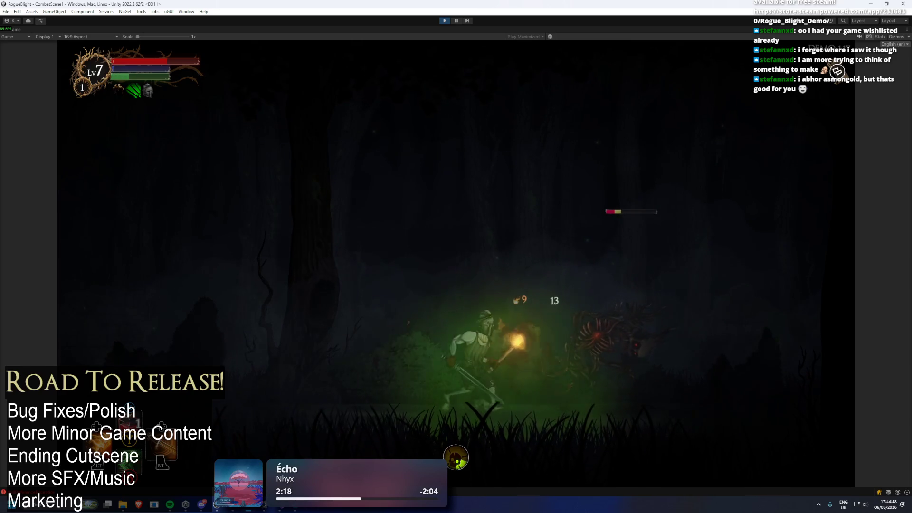
pyautogui.press('j')
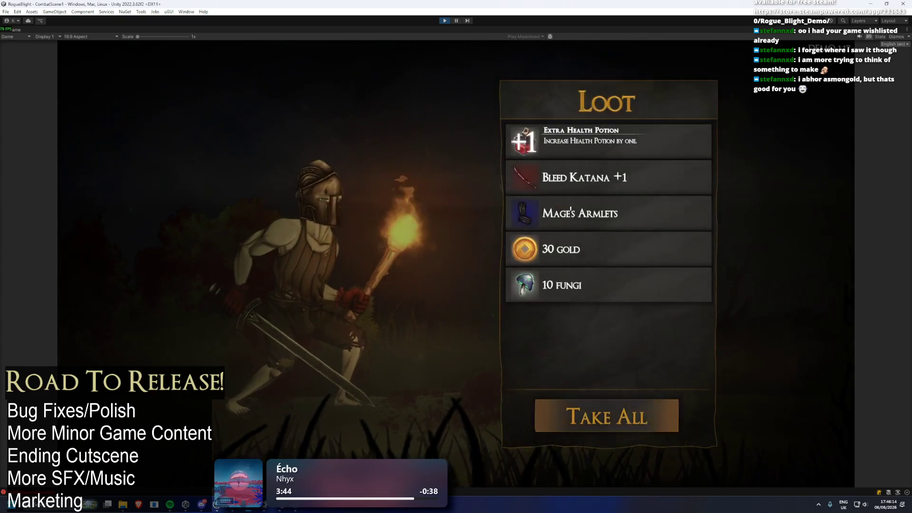
# Step: Take all the loot and equip Bleed Katana +1 in the left hand
pyautogui.click(607, 415)
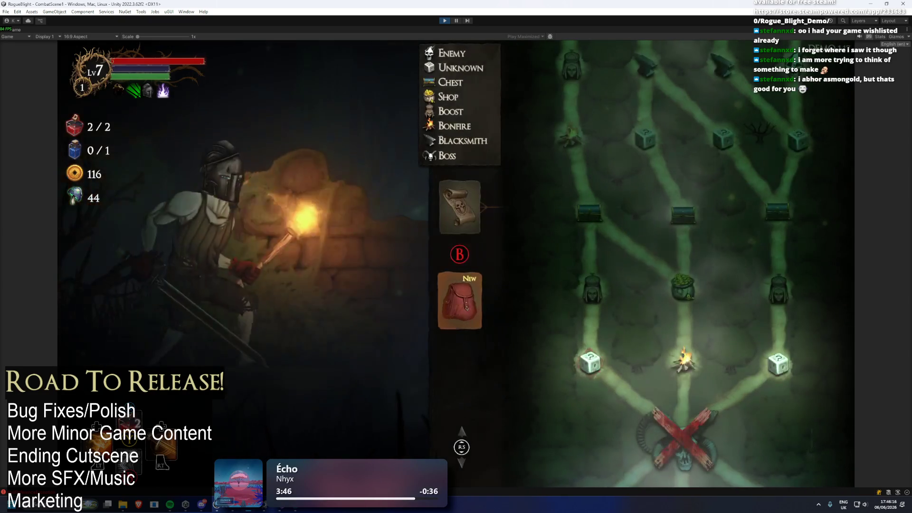
pyautogui.press('Tab')
pyautogui.press('Return')
pyautogui.press('Right')
pyautogui.press('Left')
pyautogui.press('Down')
pyautogui.press('Return')
# Step: Compare Mage's Armlets and the feet items, leaving both slots unchanged
pyautogui.press('Right')
pyautogui.press('Return')
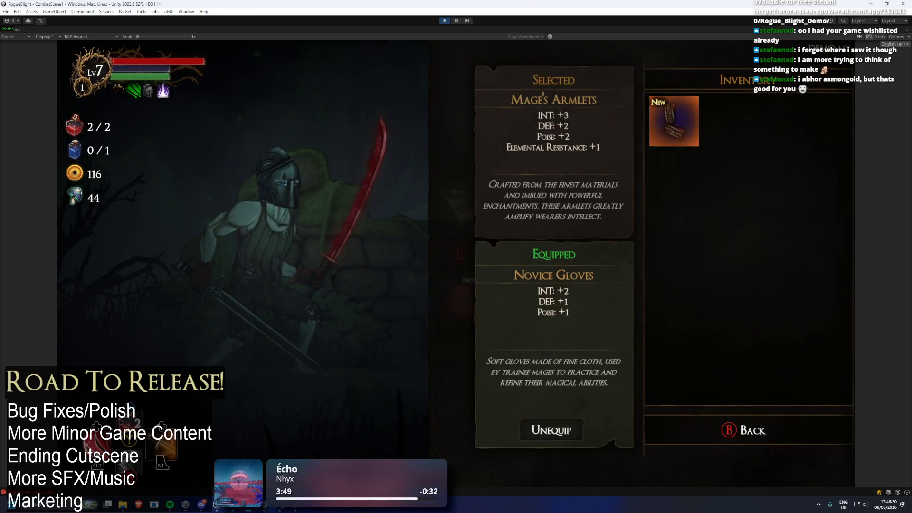
pyautogui.press('Escape')
pyautogui.press('Right')
pyautogui.press('Right')
pyautogui.press('Return')
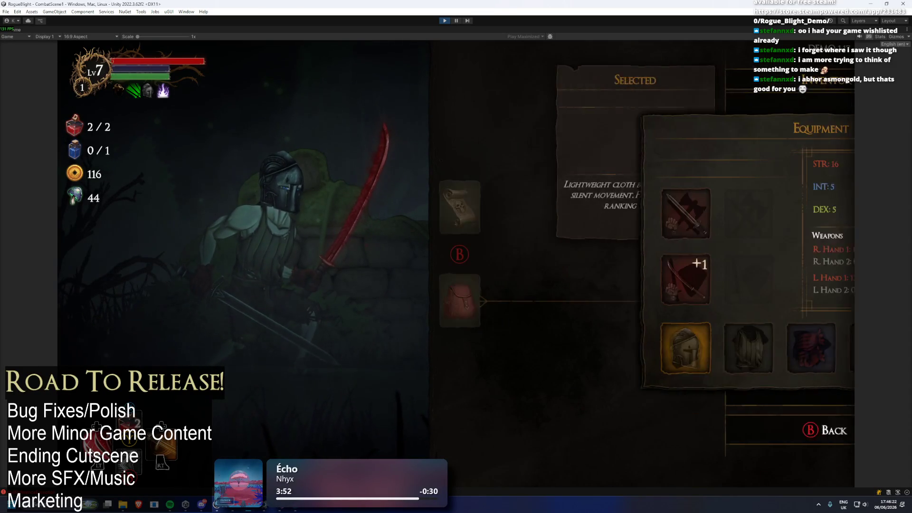
pyautogui.press('Escape')
# Step: Travel to the right dice node and buy Second Life in its shop for 100 gold
pyautogui.press('Right')
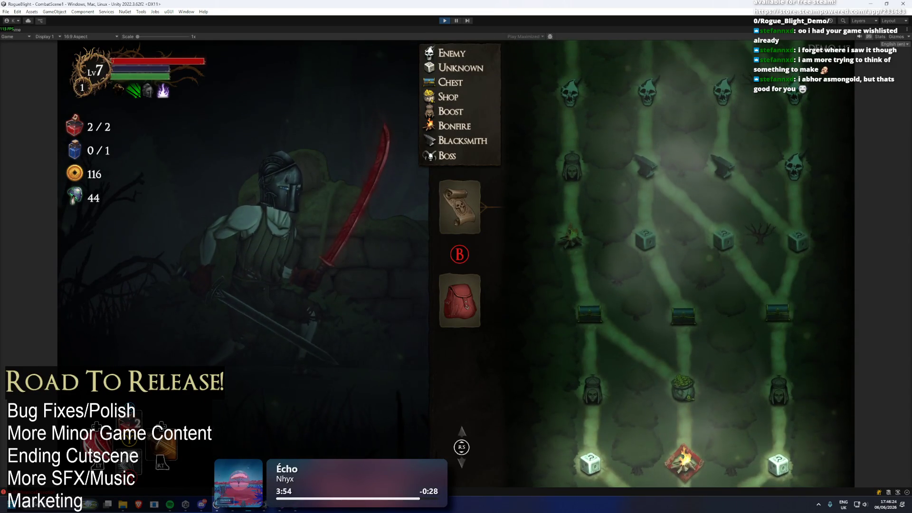
pyautogui.press('Right')
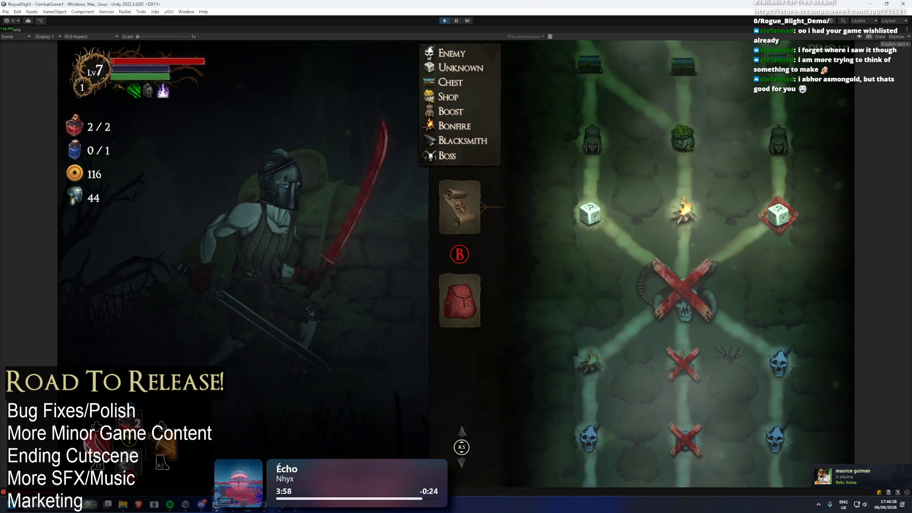
pyautogui.press('Return')
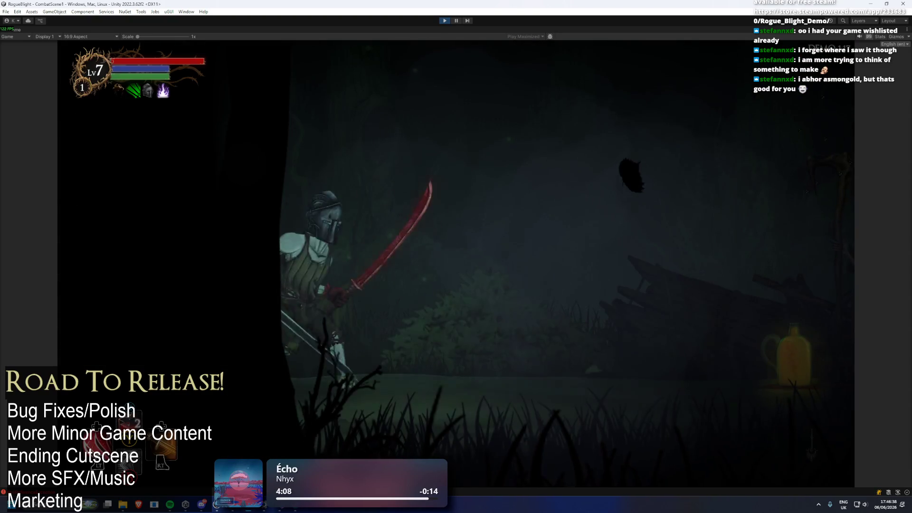
pyautogui.press('Down')
pyautogui.press('Right')
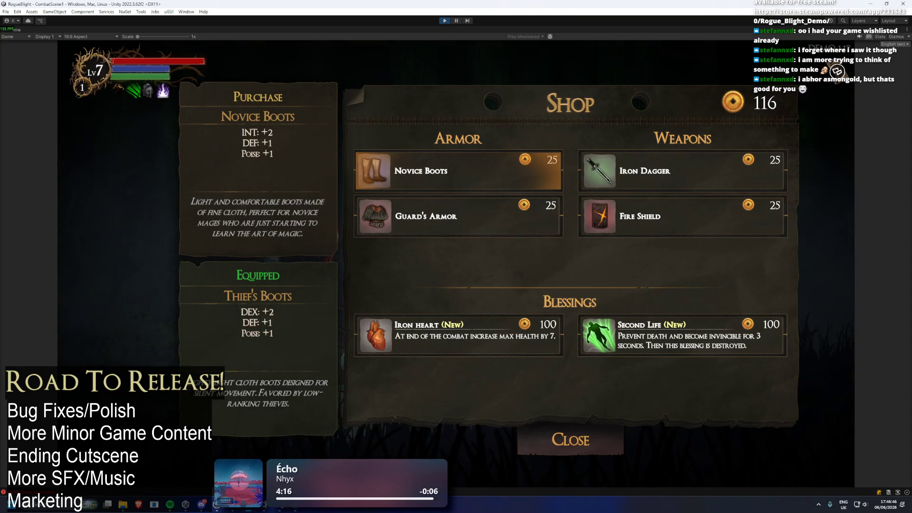
pyautogui.press('Down')
pyautogui.press('Down')
pyautogui.press('Right')
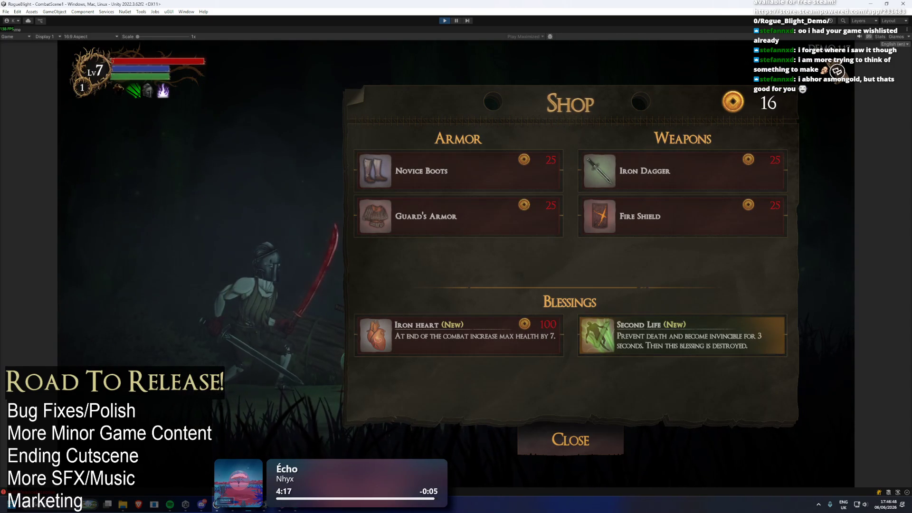
pyautogui.press('Escape')
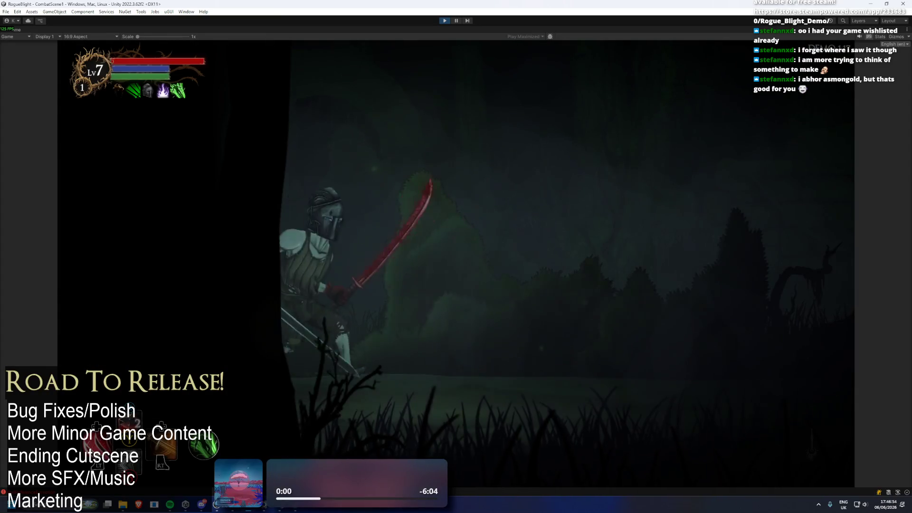
pyautogui.press('Tab')
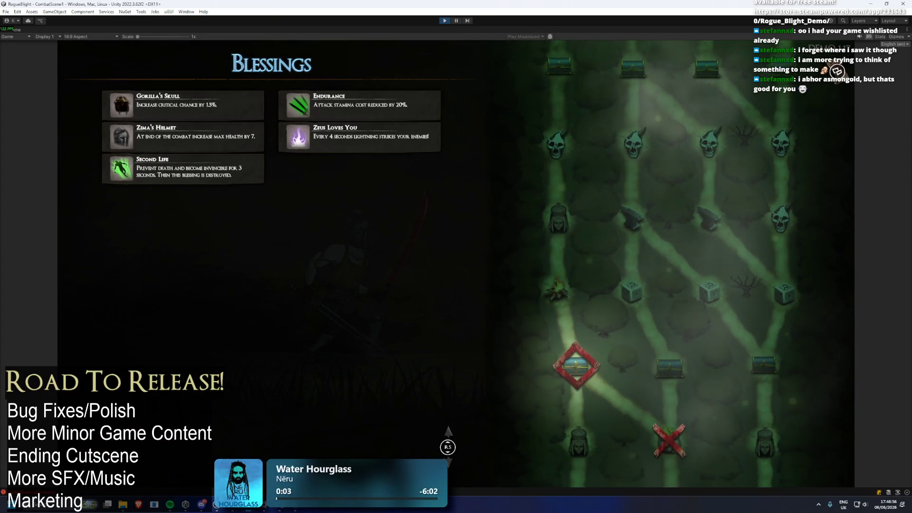
# Step: Open the forest chest and take the Zoker's Beard blessing
pyautogui.press('Tab')
pyautogui.press('e')
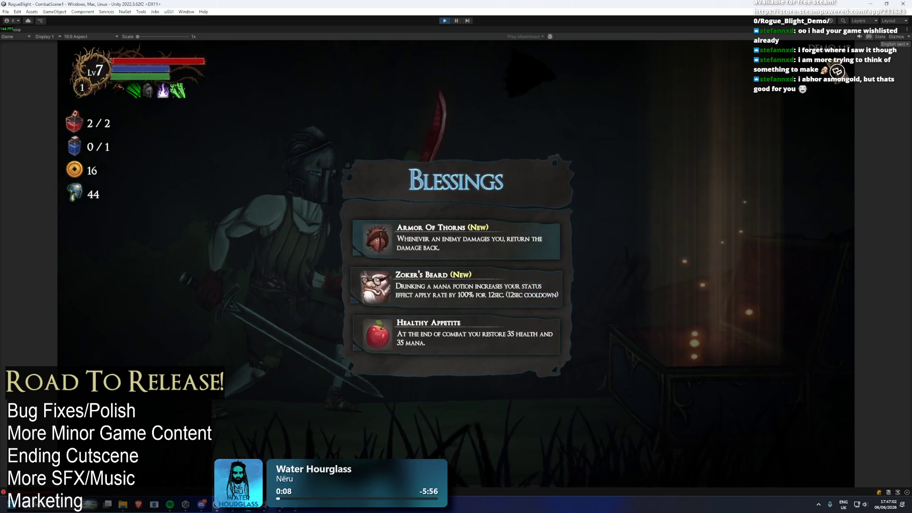
pyautogui.press('e')
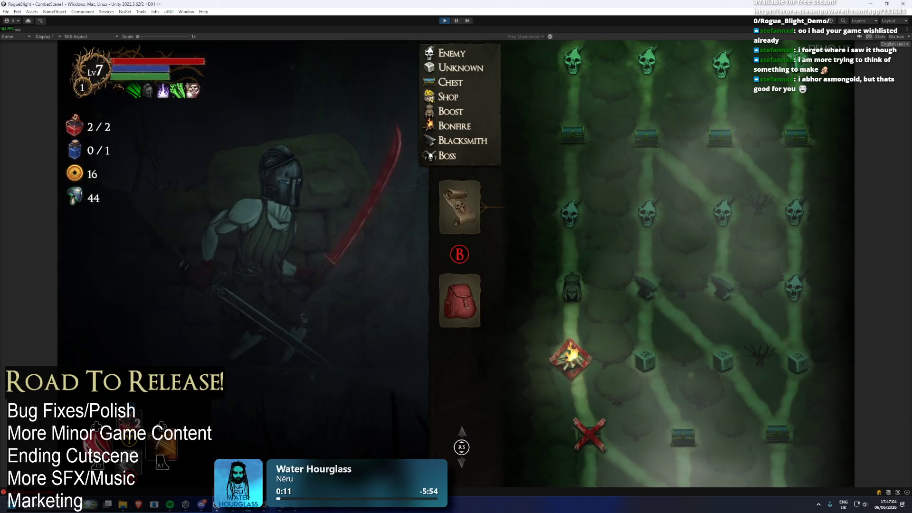
# Step: Travel to the Boost node and claim Bonus Mana
pyautogui.press('e')
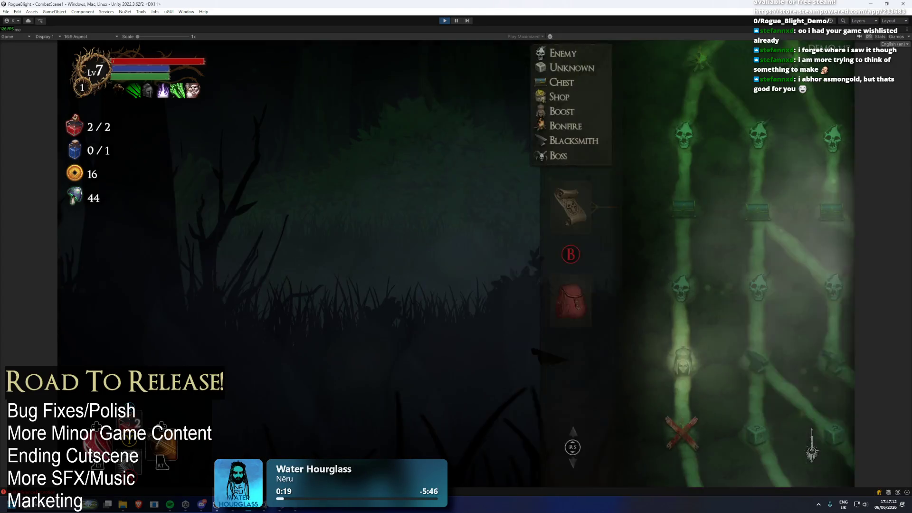
pyautogui.press('e')
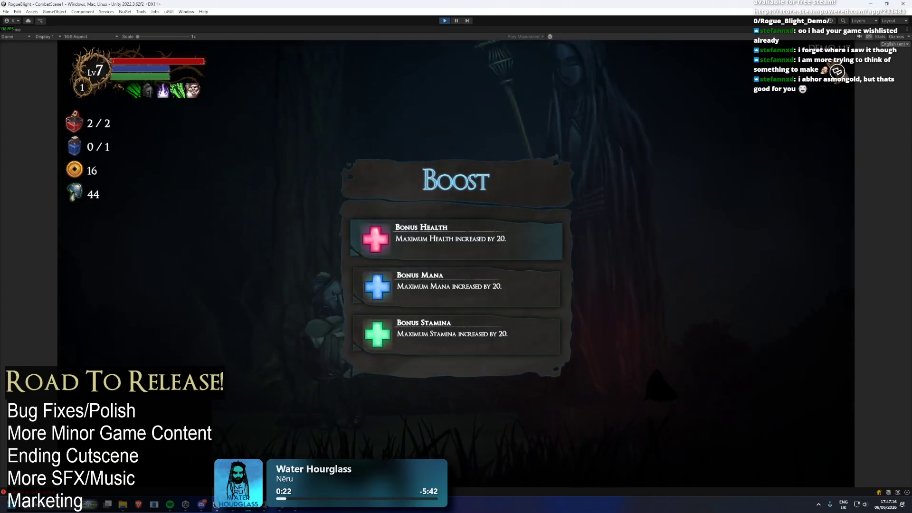
pyautogui.press('Down')
pyautogui.press('Up')
pyautogui.press('Down')
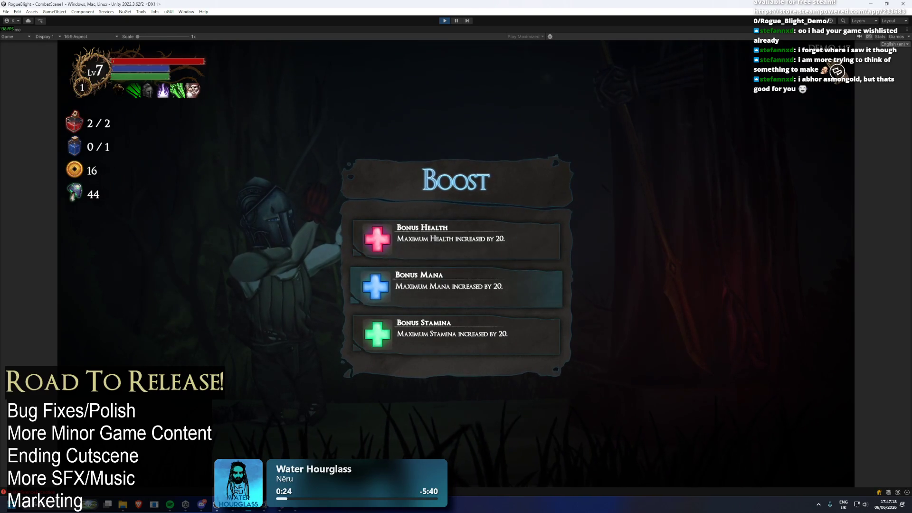
pyautogui.press('e')
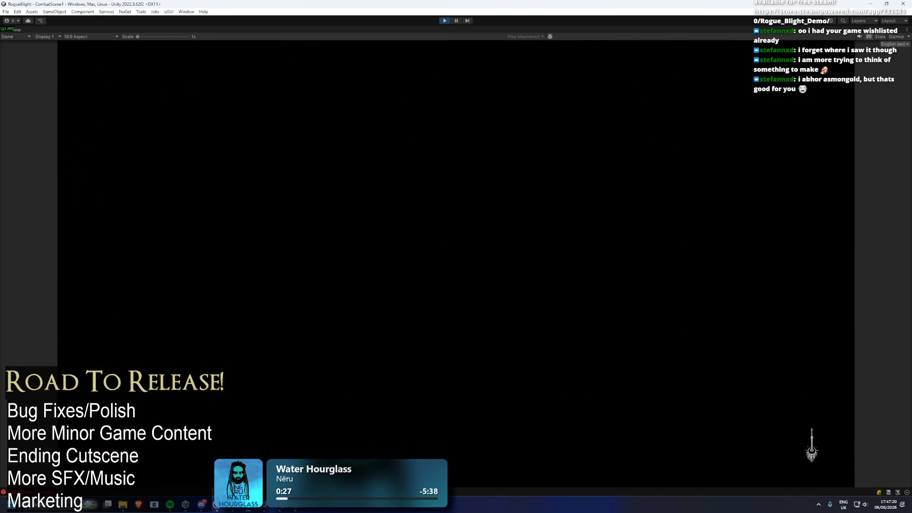
# Step: Defeat the skeleton, take its loot and equip Guard's Armor in the body slot
pyautogui.press('Right')
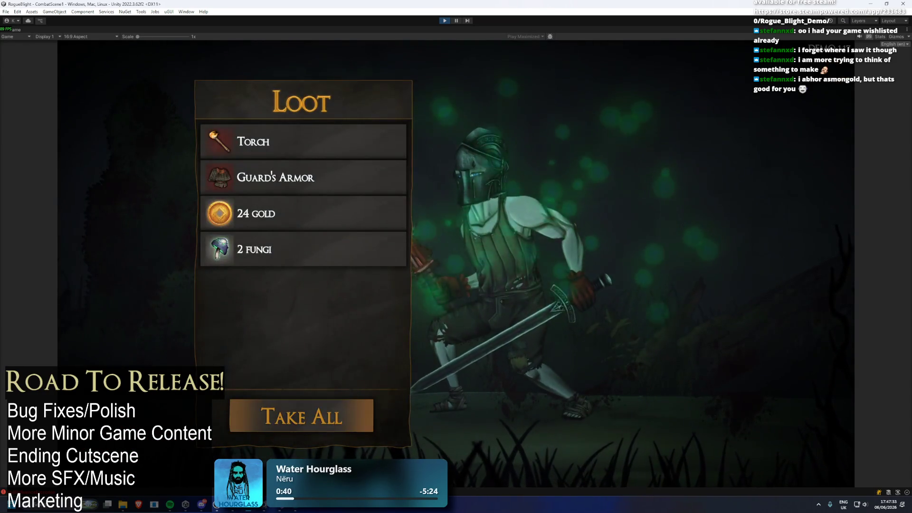
pyautogui.press('e')
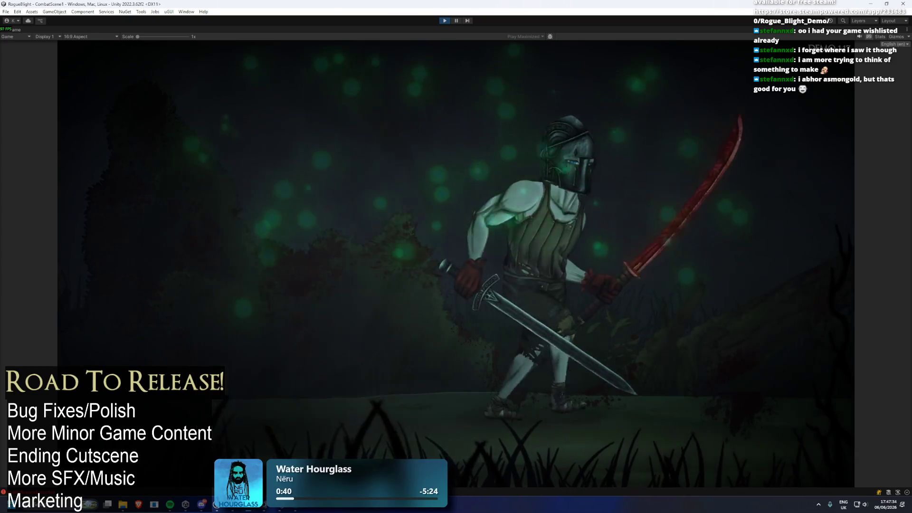
pyautogui.press('e')
pyautogui.press('Right')
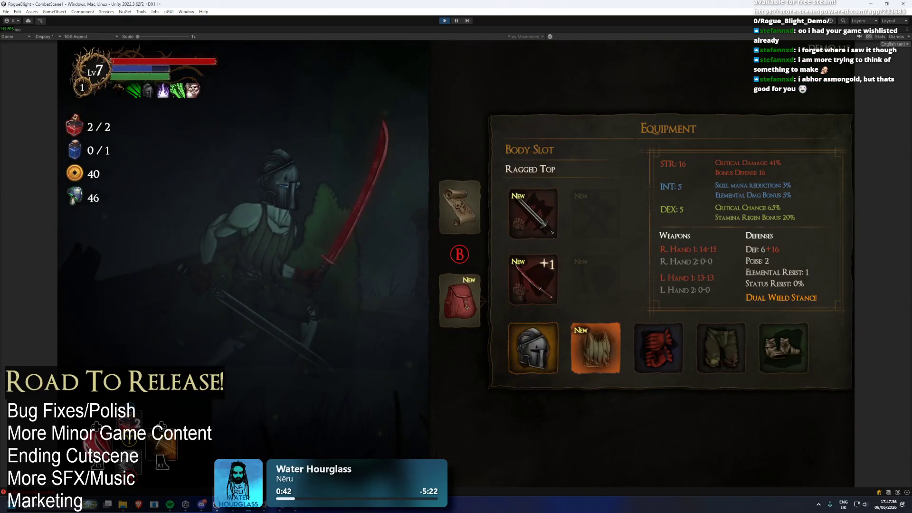
pyautogui.press('Return')
pyautogui.press('Return')
pyautogui.press('Right')
pyautogui.press('Escape')
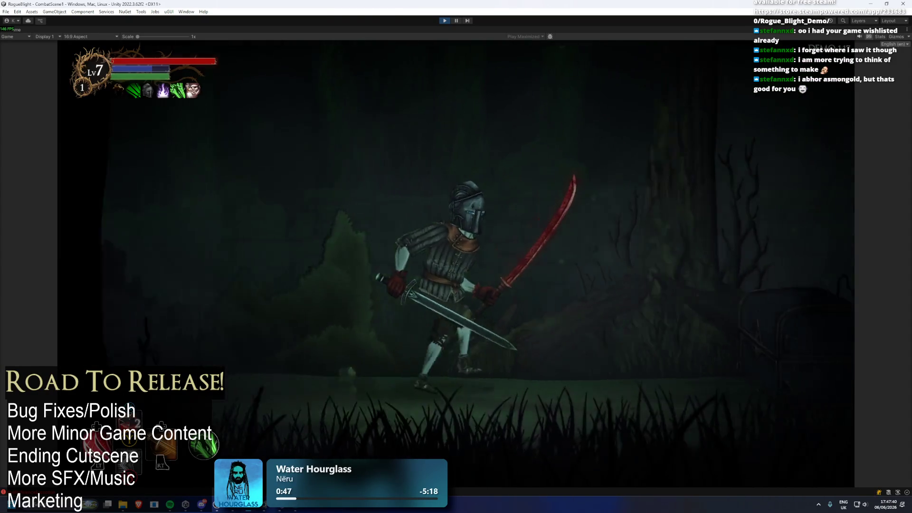
# Step: Open the chest and choose Ovilee's Strike over Sandro's Bastion
pyautogui.press('e')
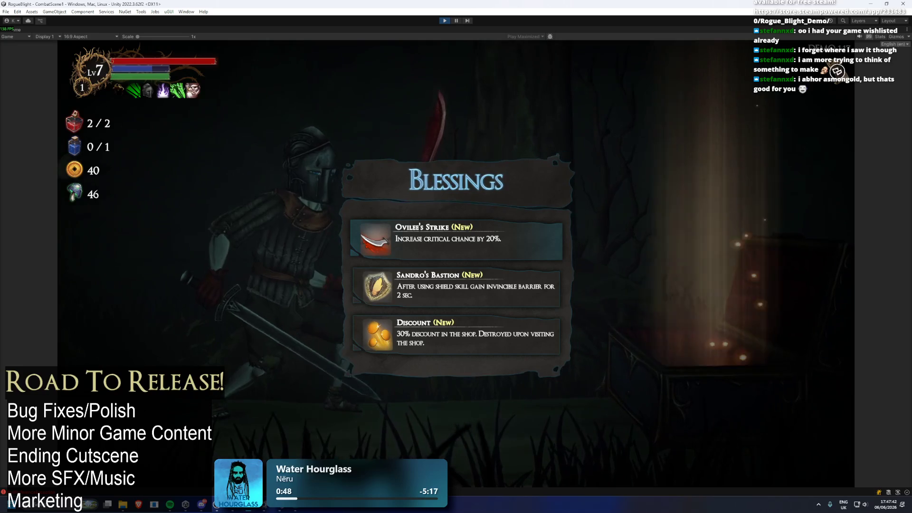
pyautogui.press('Down')
pyautogui.press('Up')
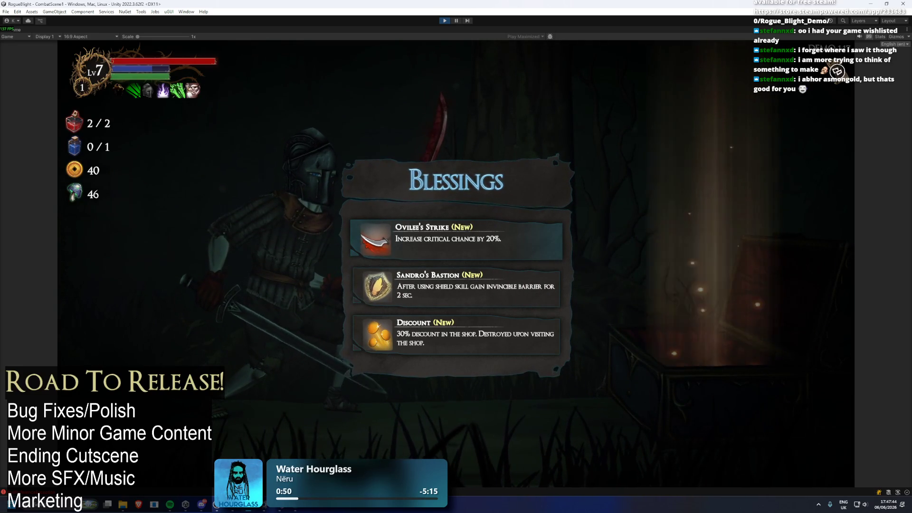
pyautogui.press('Return')
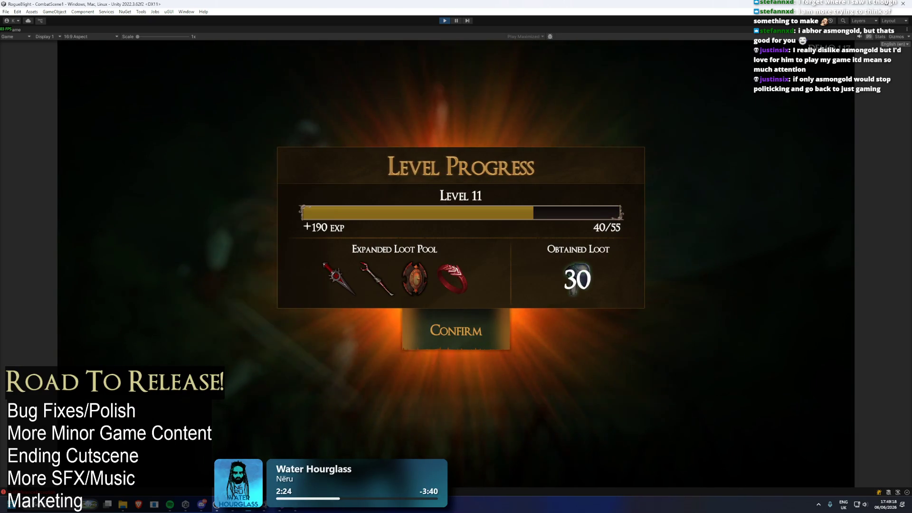
# Step: Confirm the Level Progress summary showing Level 11, +190 exp and 30 loot
pyautogui.press('Return')
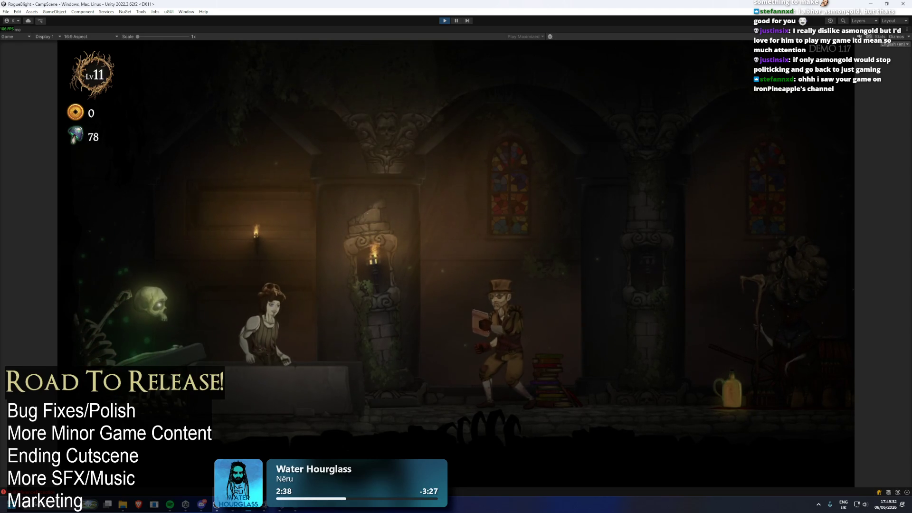
# Step: Open the Windows search to look for a browser
pyautogui.press('super')
# Step: Launch Google Chrome via the search, then walk the heroine right past the Captain toward Thebe
pyautogui.write('chrome')
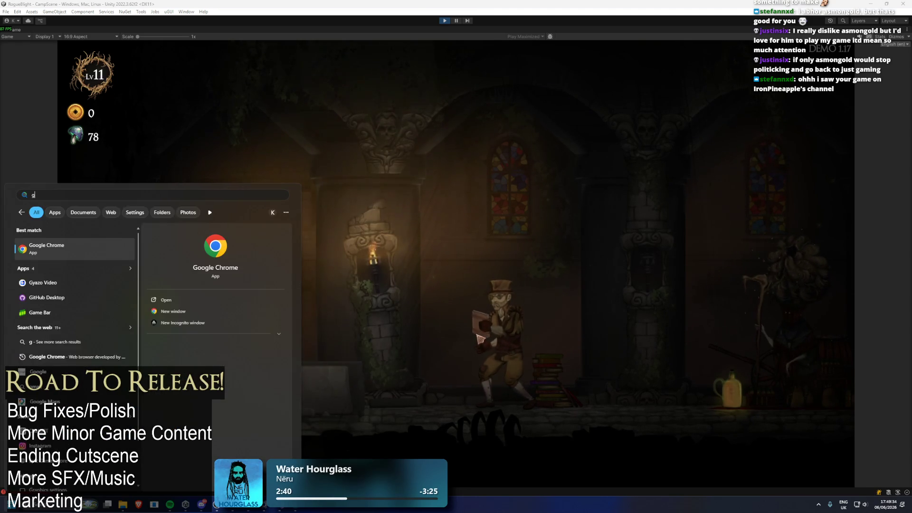
pyautogui.press('Return')
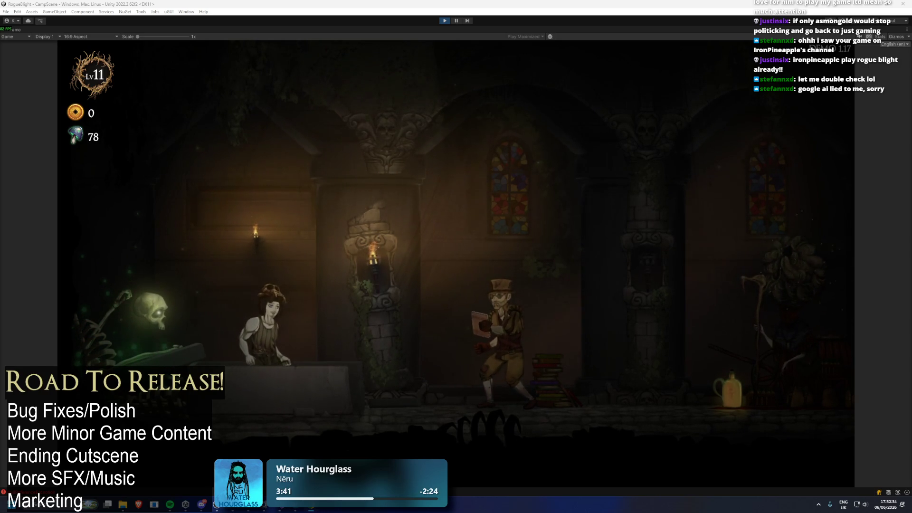
pyautogui.press('d')
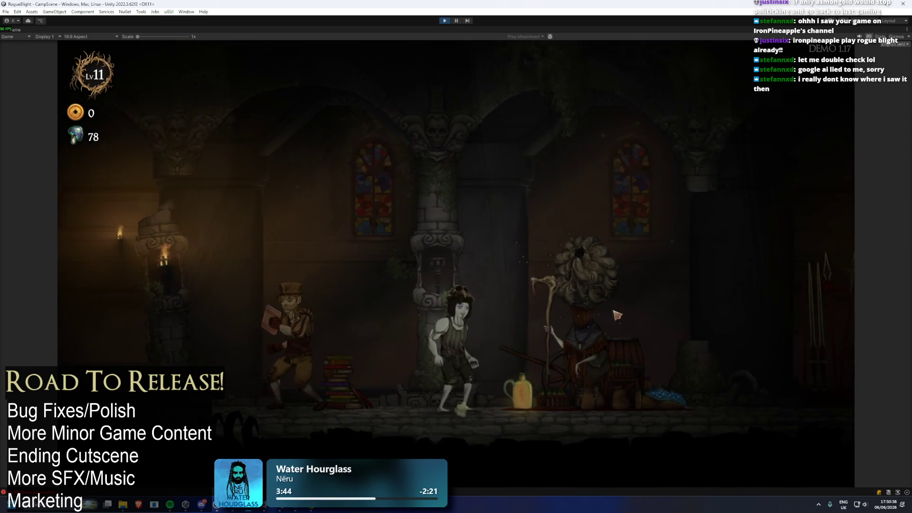
# Step: Buy Upgrade Shop and Statue on Thebe's Map page, then Starting Blessing on General, and close
pyautogui.click(546, 183)
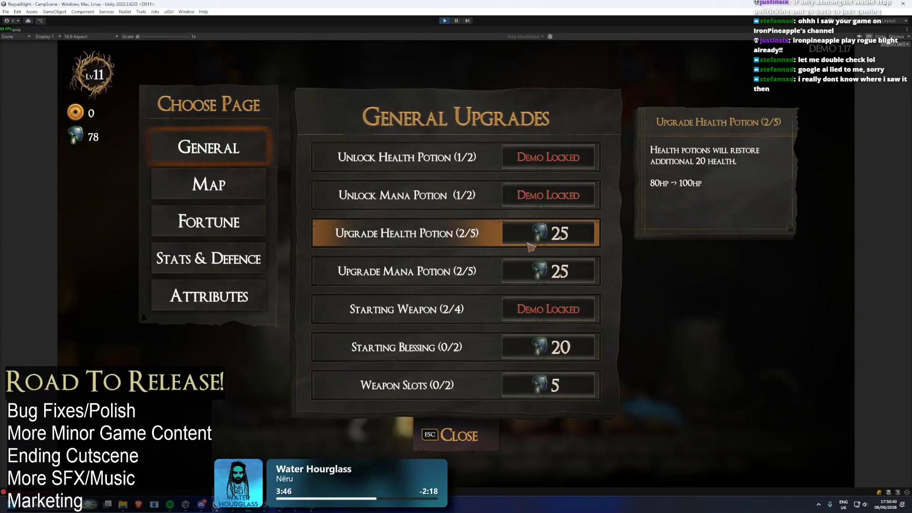
pyautogui.click(184, 187)
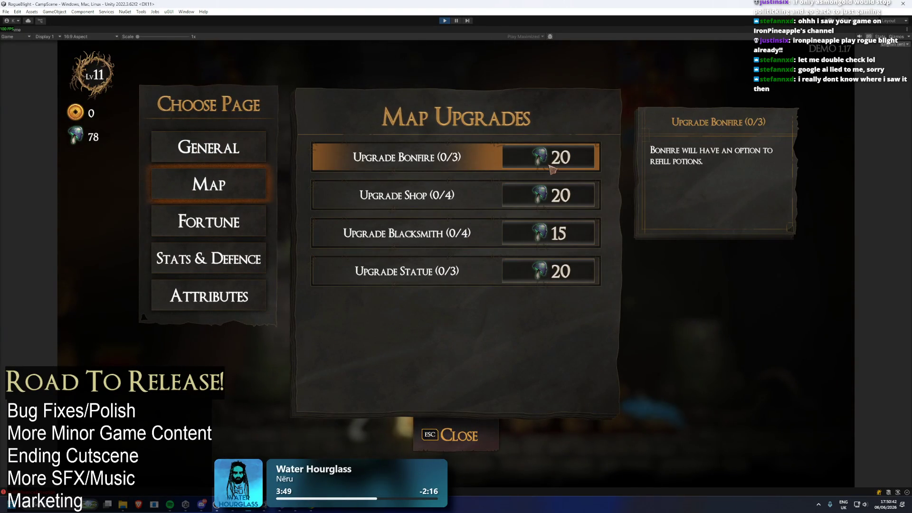
pyautogui.click(543, 190)
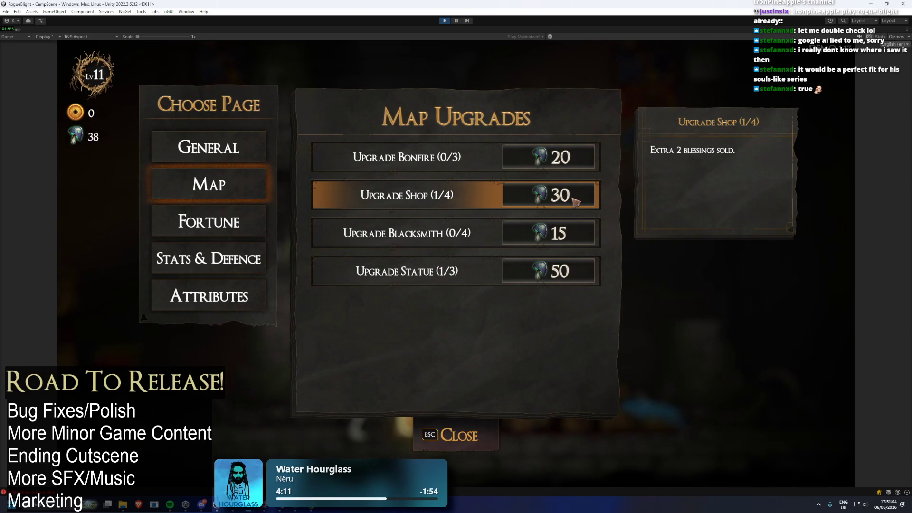
pyautogui.click(239, 162)
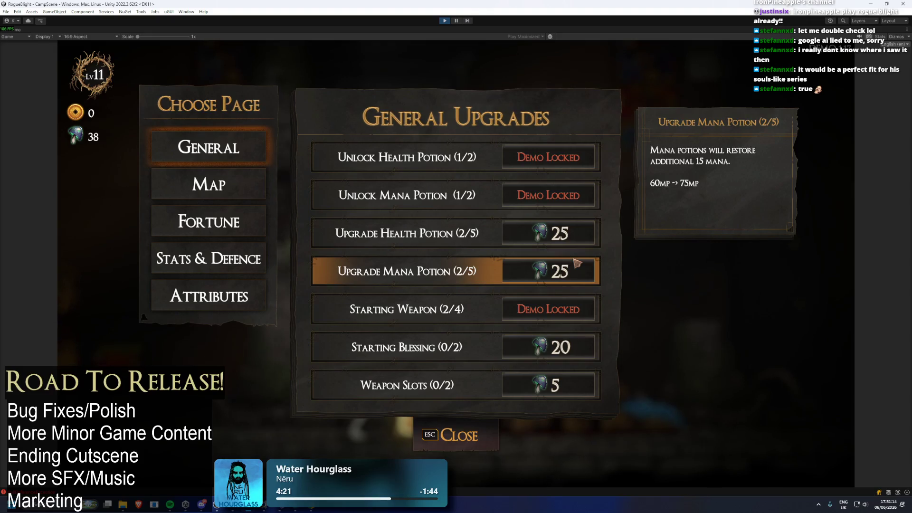
pyautogui.moveTo(583, 343); pyautogui.dragTo(484, 394)
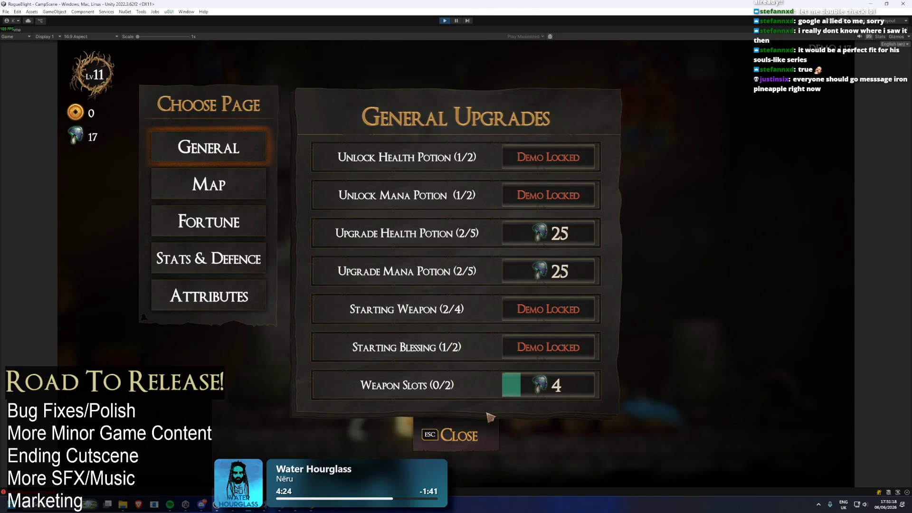
pyautogui.click(435, 430)
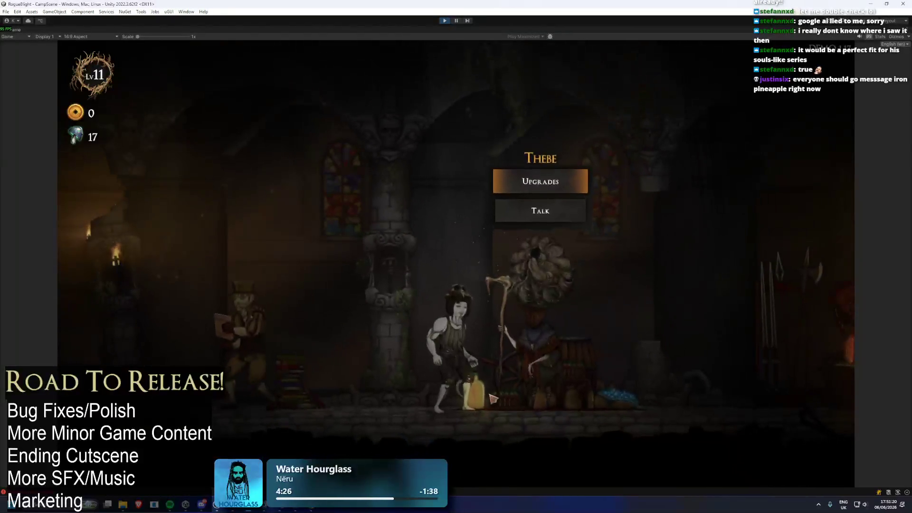
# Step: Check Kali's gear selection, then pick the Waywood Forest map at the Cartographer, difficulty 2
pyautogui.press('a')
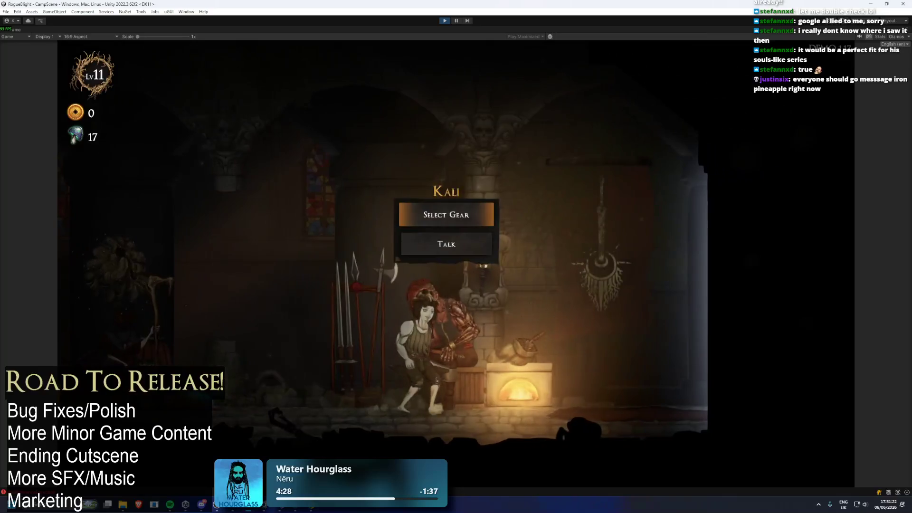
pyautogui.press('Return')
pyautogui.press('Escape')
pyautogui.press('d')
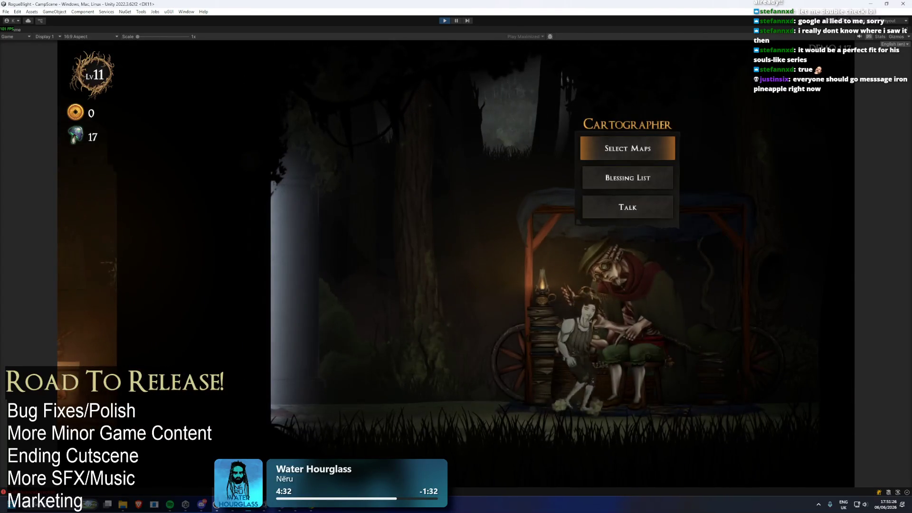
pyautogui.press('Return')
pyautogui.press('Return')
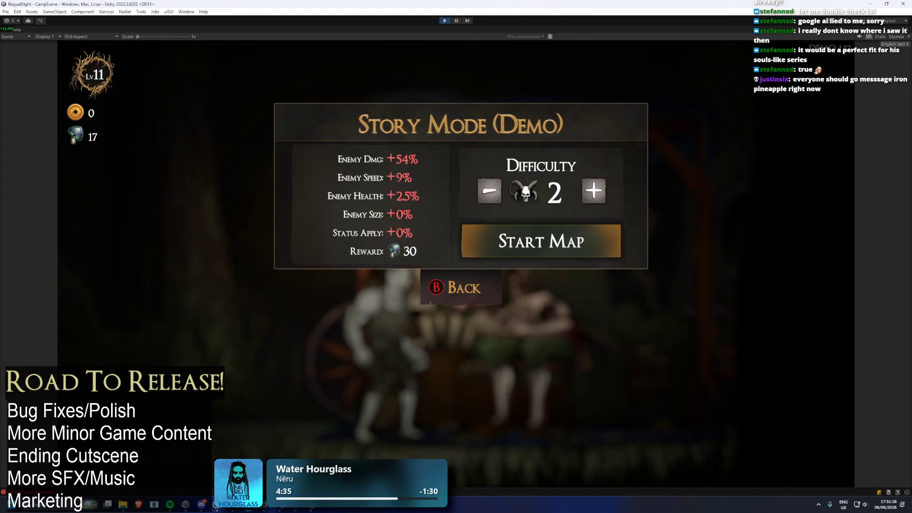
pyautogui.press('Return')
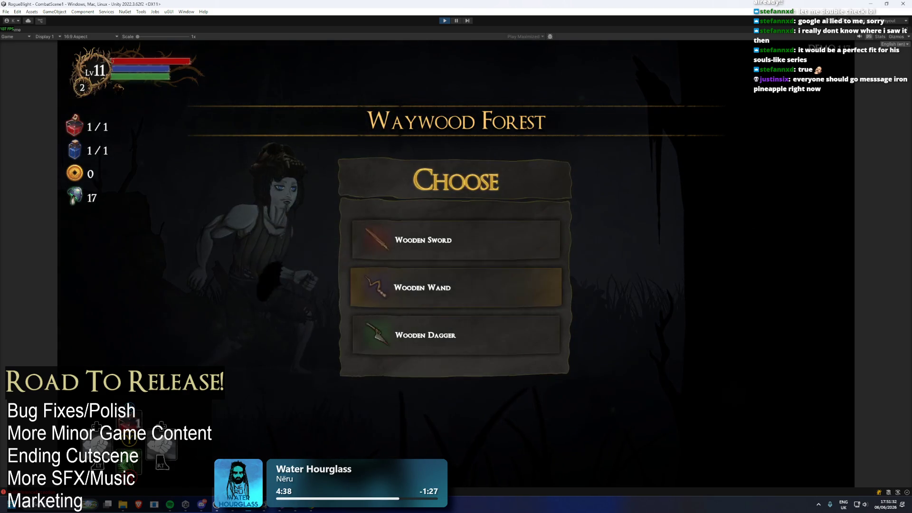
# Step: Start with the Wooden Sword and take a minor blessing
pyautogui.press('Return')
pyautogui.press('Down')
pyautogui.press('Down')
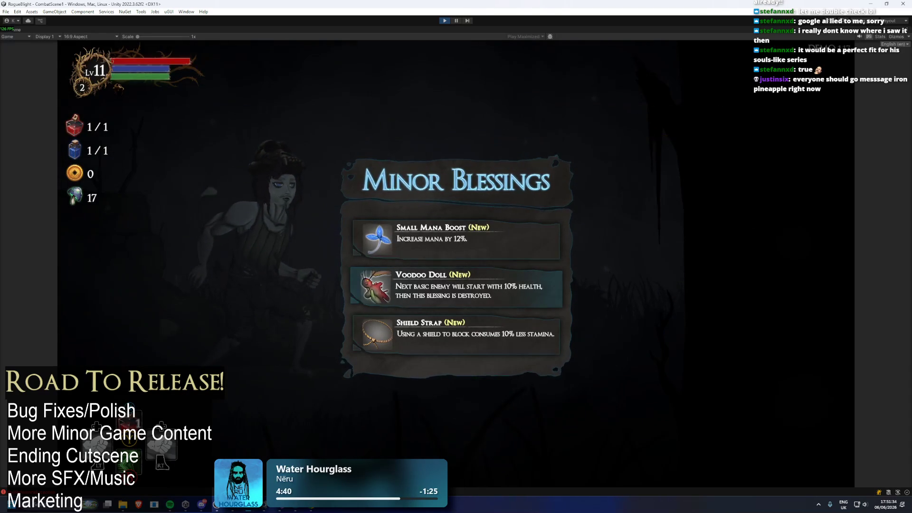
pyautogui.press('Return')
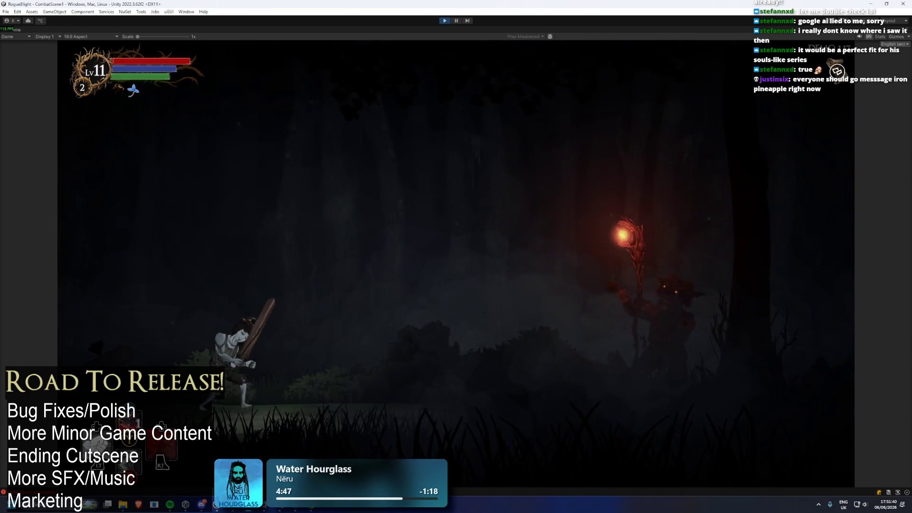
# Step: Advance on the first fire-casting goblin, strike it and dodge its fireballs
pyautogui.press('d')
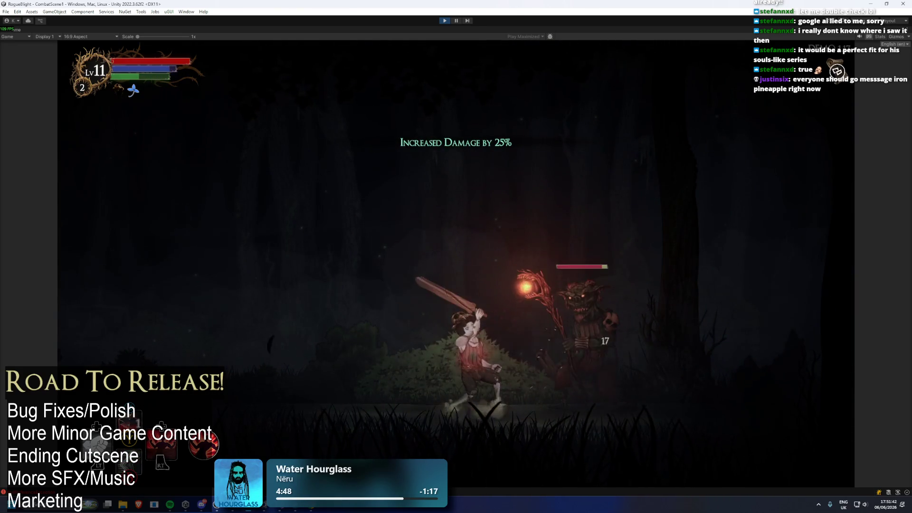
pyautogui.press('a')
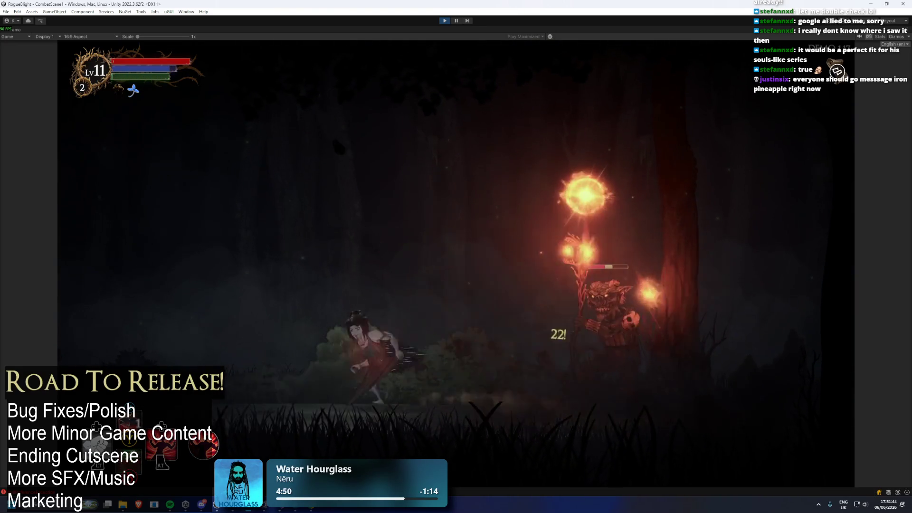
pyautogui.press('d')
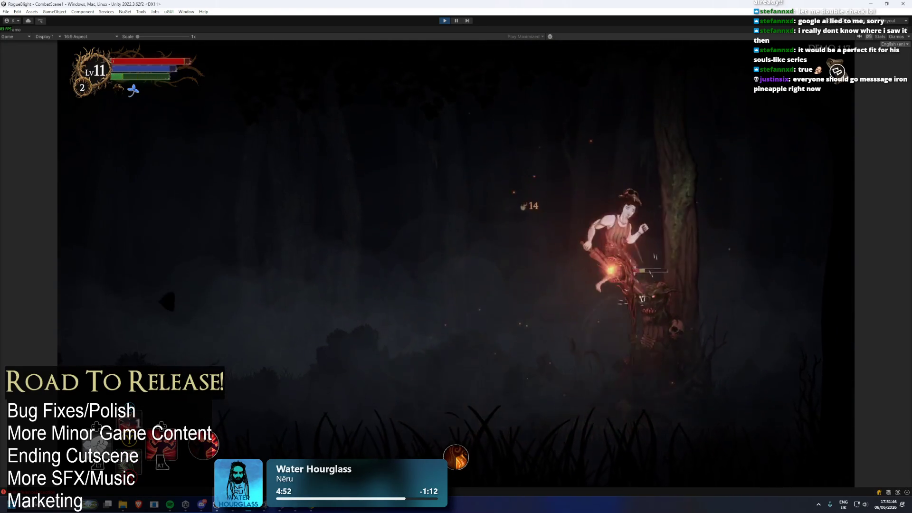
# Step: Finish off the first enemy and collect its loot
pyautogui.press('a')
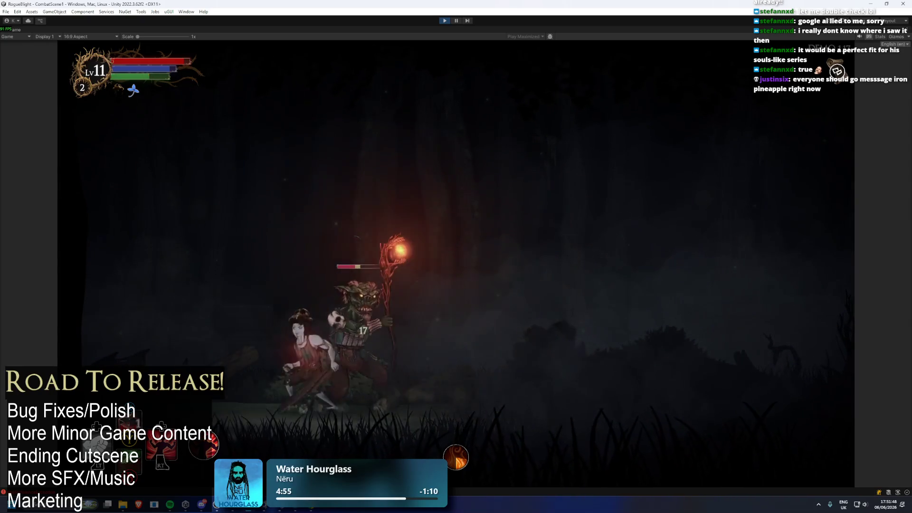
pyautogui.press('j')
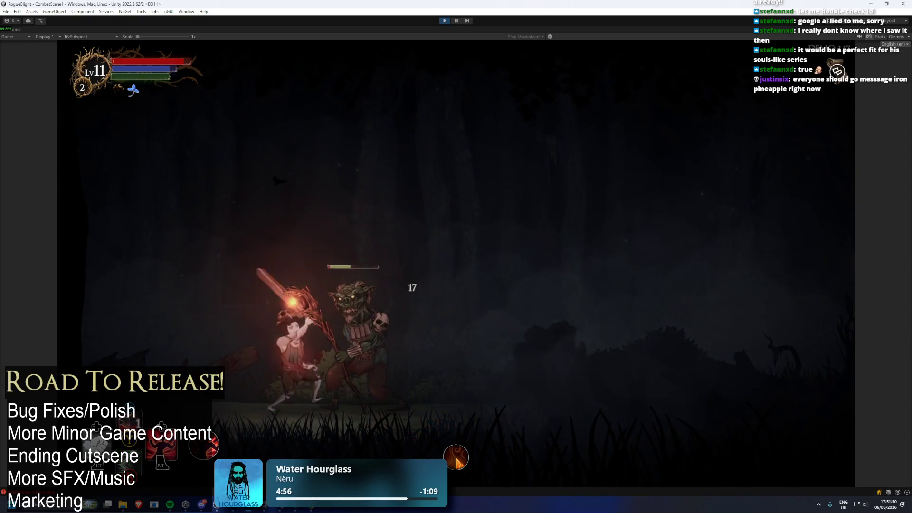
pyautogui.press('Return')
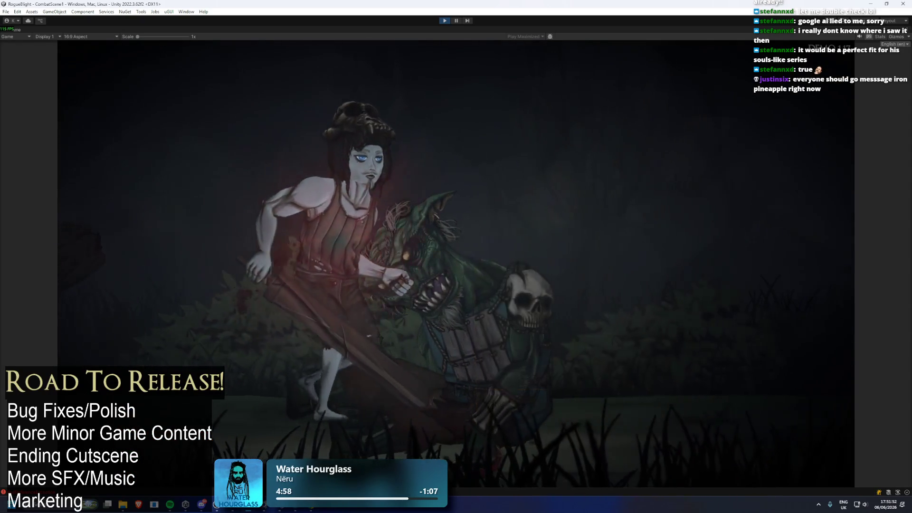
# Step: Inspect the Parrying Dagger and Novice Boots on the equipment screen
pyautogui.press('Tab')
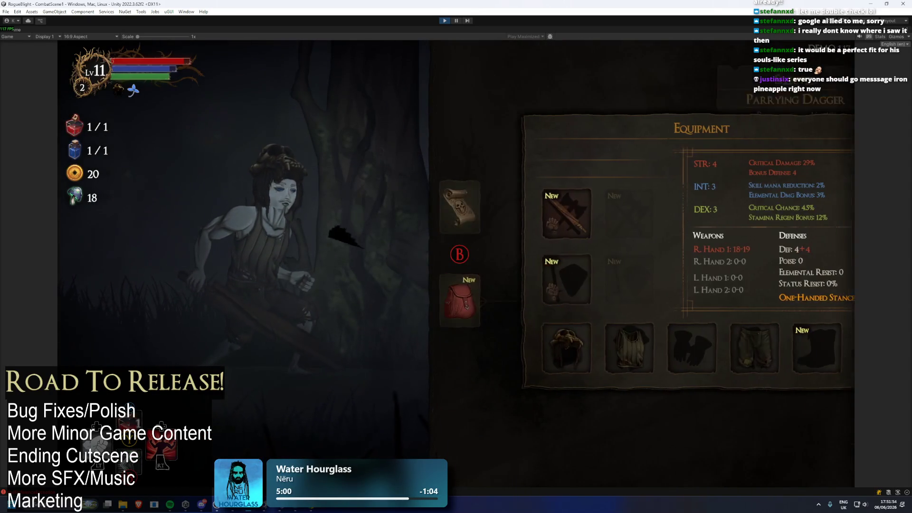
pyautogui.press('Return')
pyautogui.press('Escape')
pyautogui.press('Down')
pyautogui.press('Return')
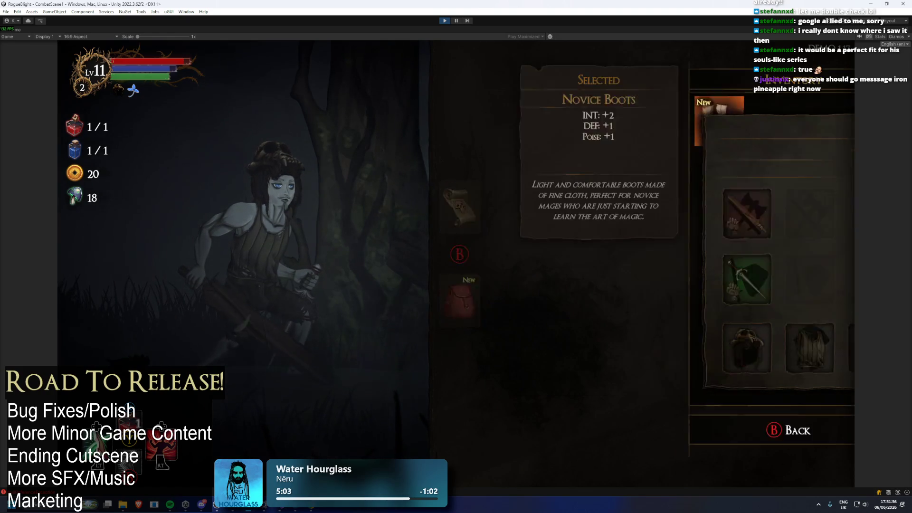
pyautogui.press('Escape')
pyautogui.press('Escape')
pyautogui.press('Escape')
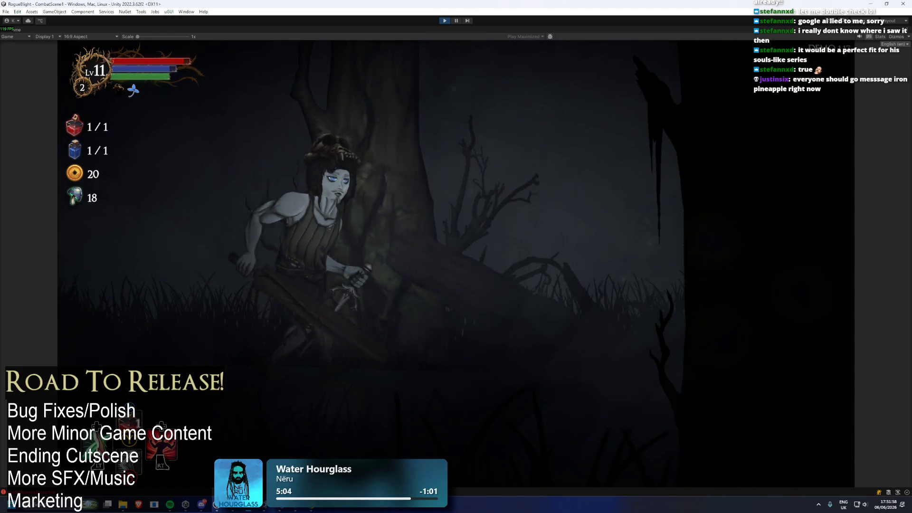
# Step: Dash past, slash and defeat the second goblin
pyautogui.press('Right')
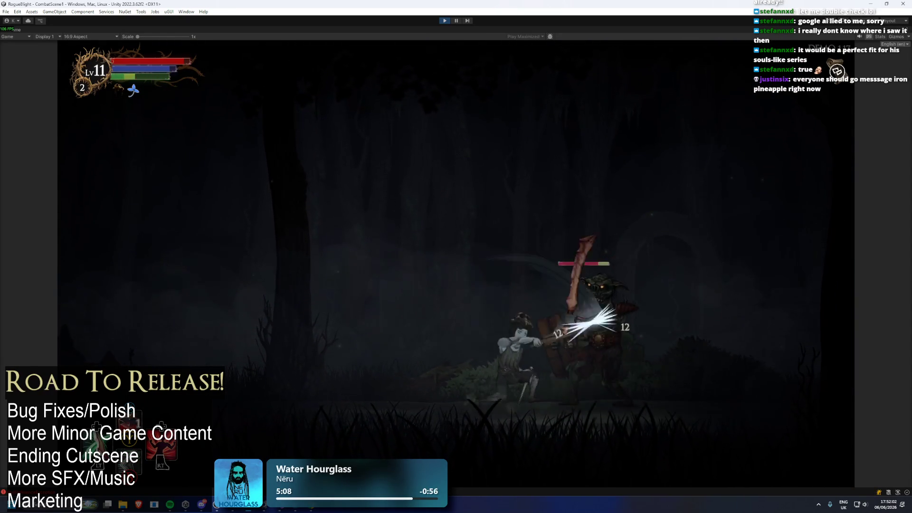
pyautogui.press('space')
pyautogui.press('Left')
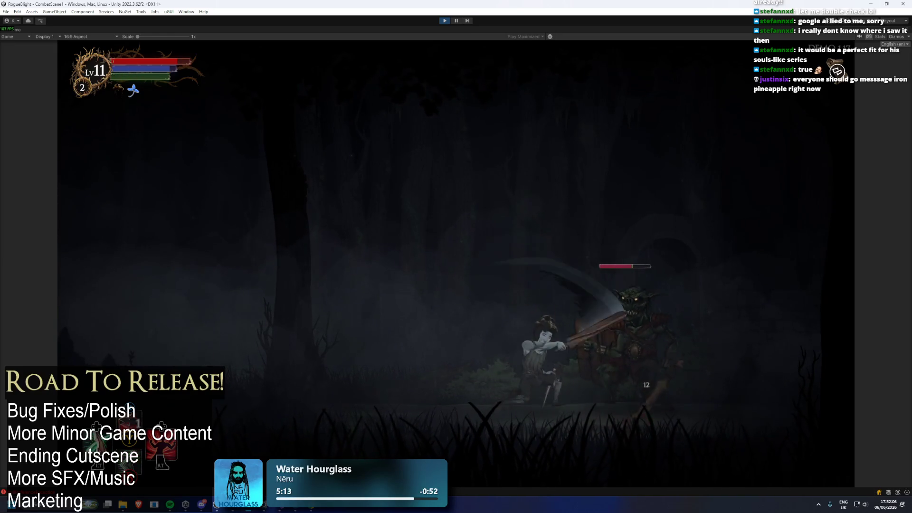
pyautogui.press('Left')
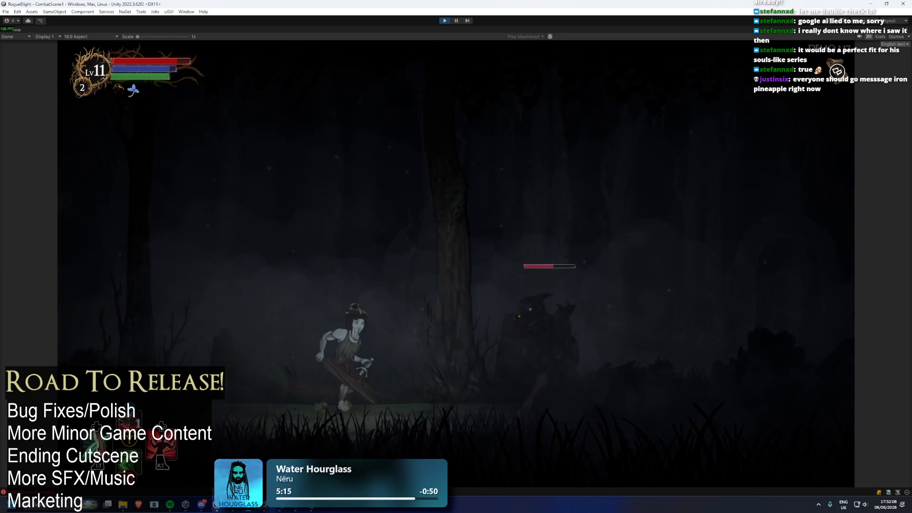
pyautogui.press('j')
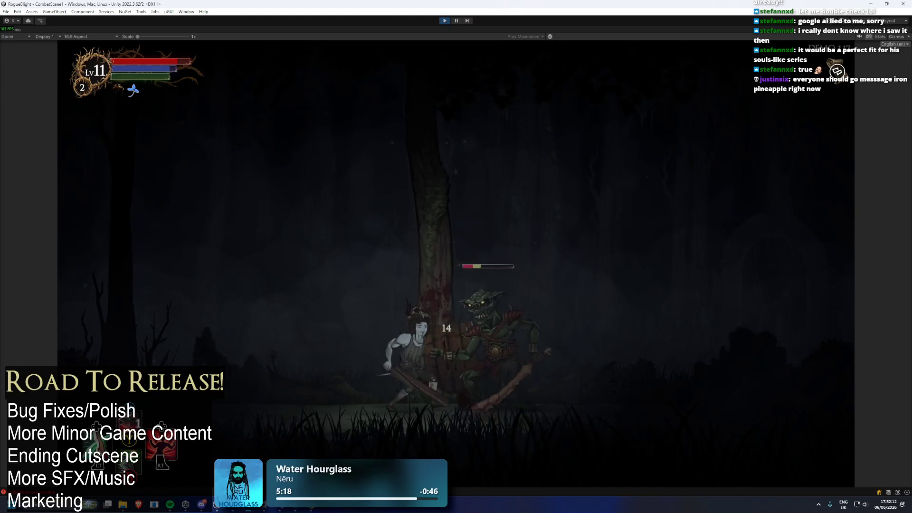
pyautogui.press('Right')
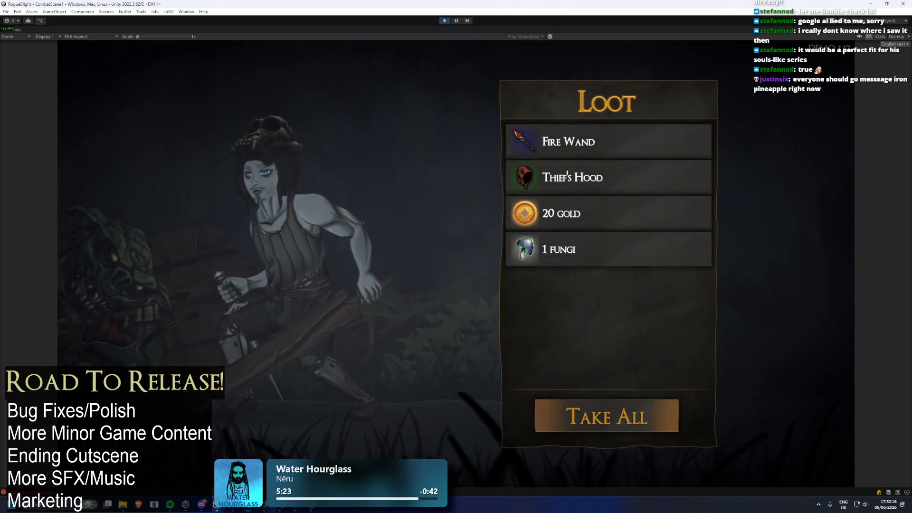
# Step: Take the loot, equip the Fire Wand and Parrying Dagger, and swap the helmet for Thief's Hood
pyautogui.press('Down')
pyautogui.press('Return')
pyautogui.press('Return')
pyautogui.press('Up')
pyautogui.press('Return')
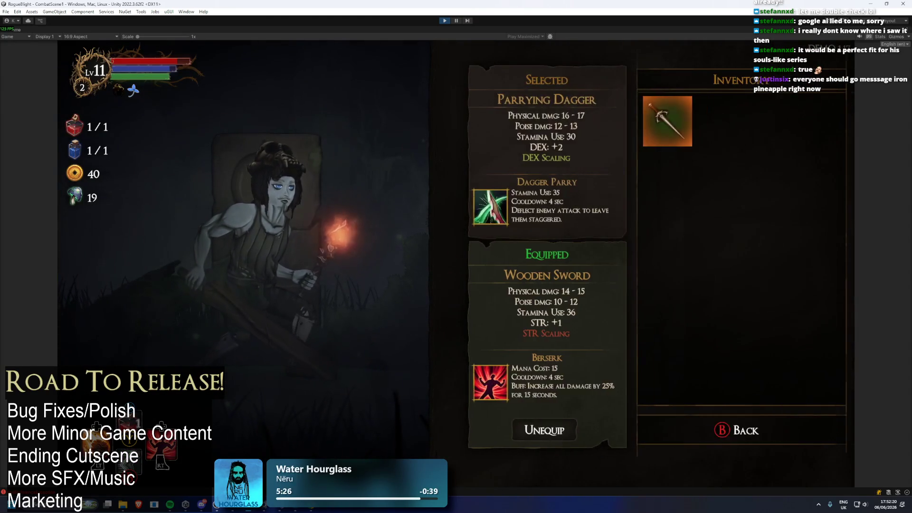
pyautogui.press('Return')
pyautogui.press('Down')
pyautogui.press('Return')
pyautogui.press('Return')
pyautogui.press('Up')
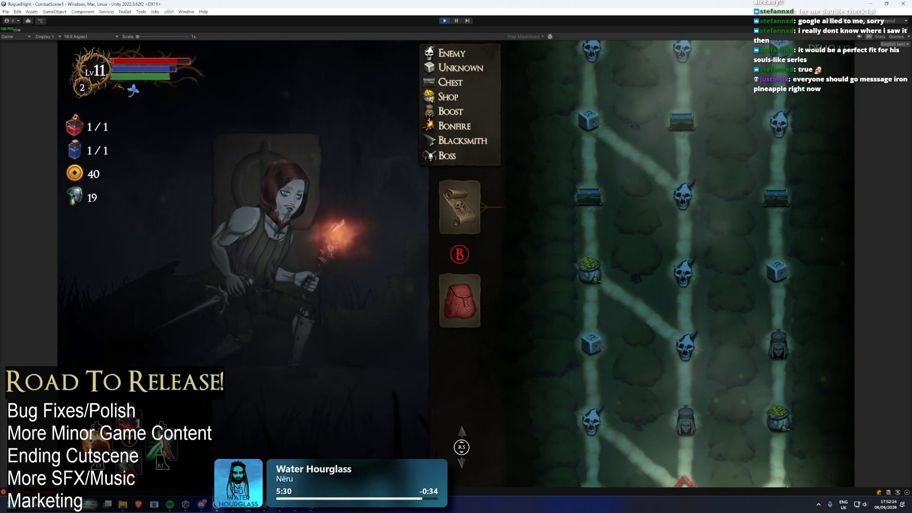
# Step: Travel to the chest node and take the Increase Crit Damage blessing
pyautogui.press('Up')
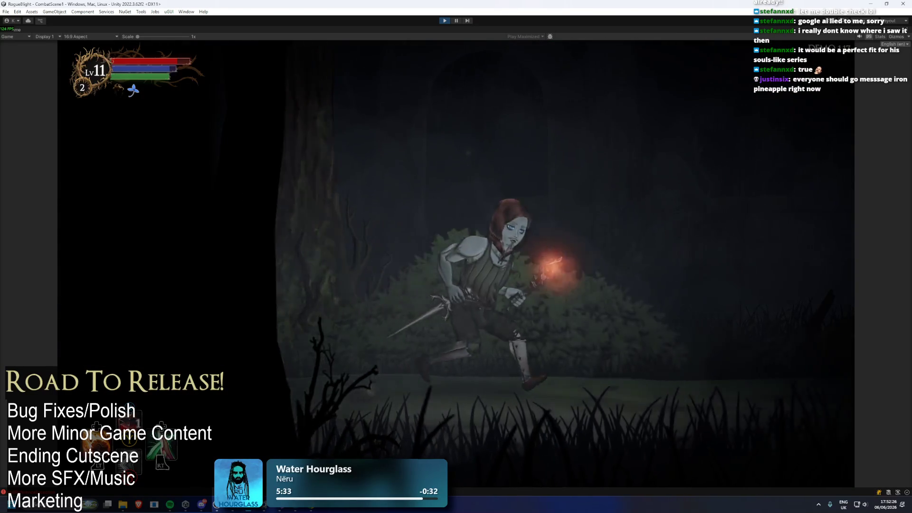
pyautogui.press('Up')
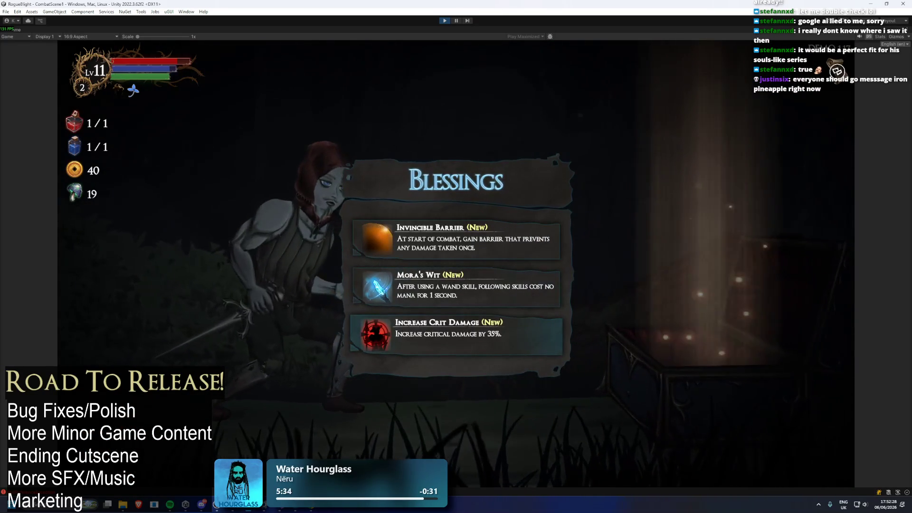
pyautogui.press('Return')
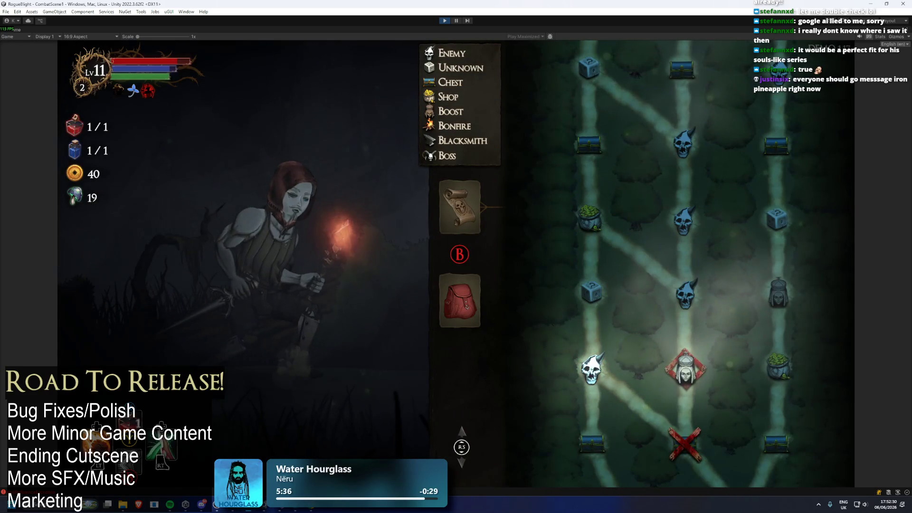
pyautogui.press('Return')
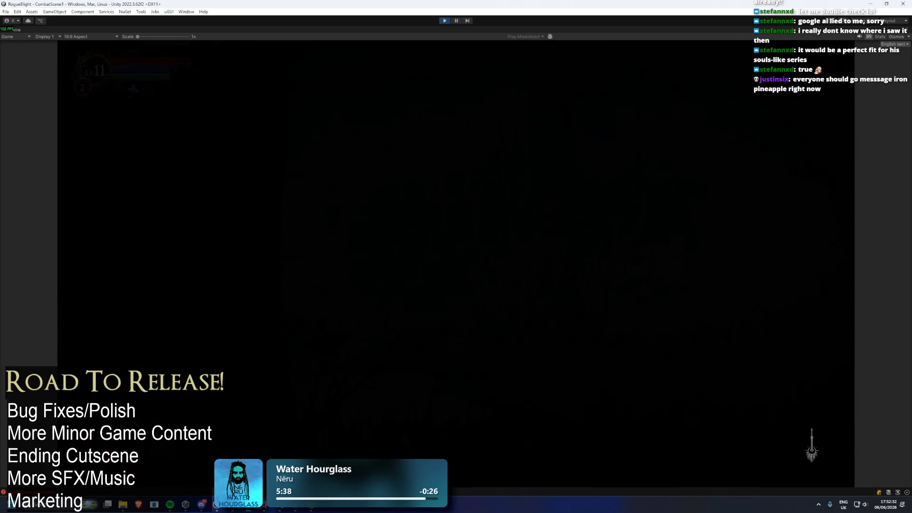
# Step: Pray at the shrine for the Bonus Mana boost, then run on to the merchant's shop
pyautogui.press('Right')
pyautogui.press('Up')
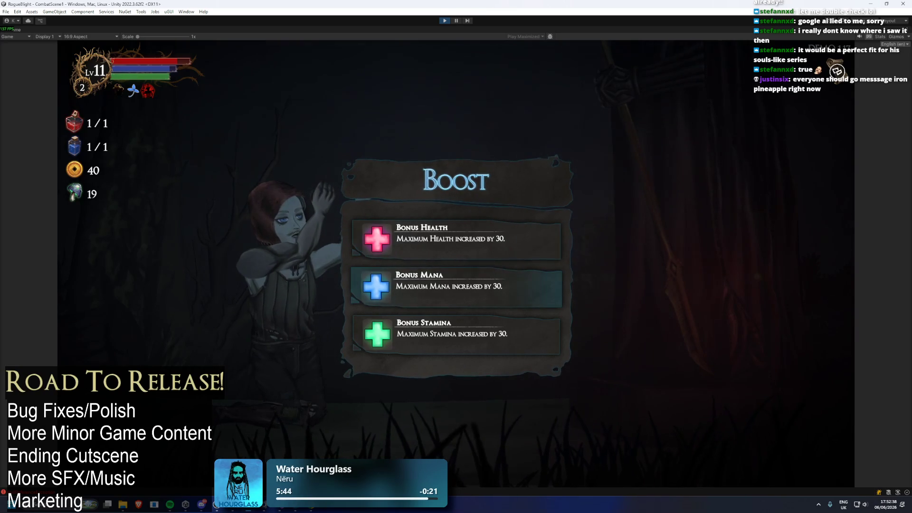
pyautogui.press('Return')
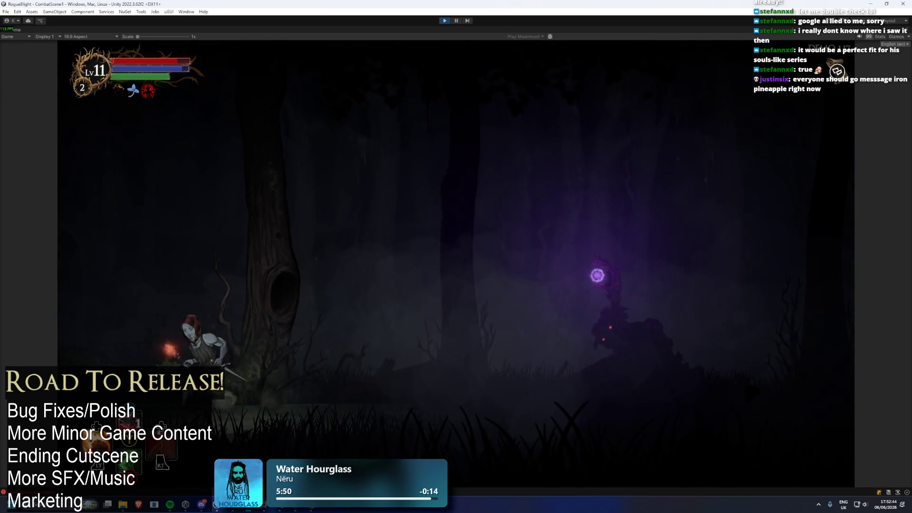
pyautogui.press('d')
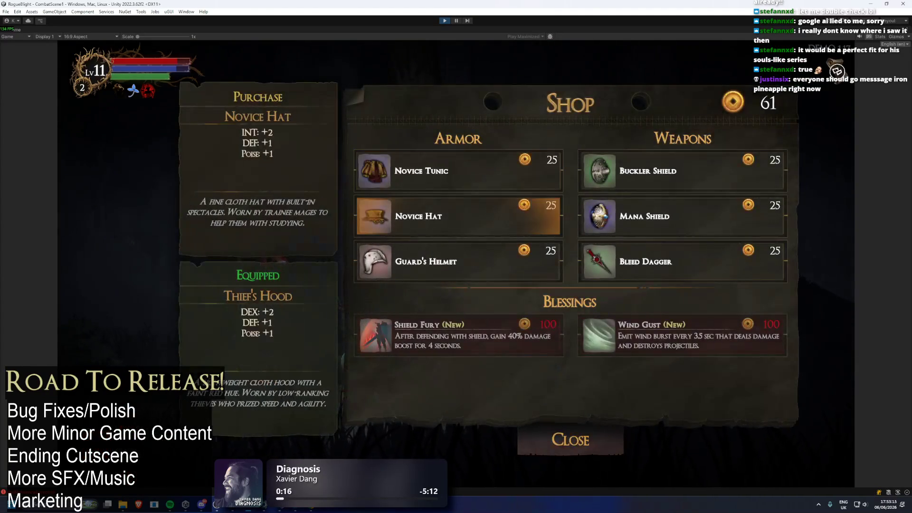
pyautogui.click(458, 261)
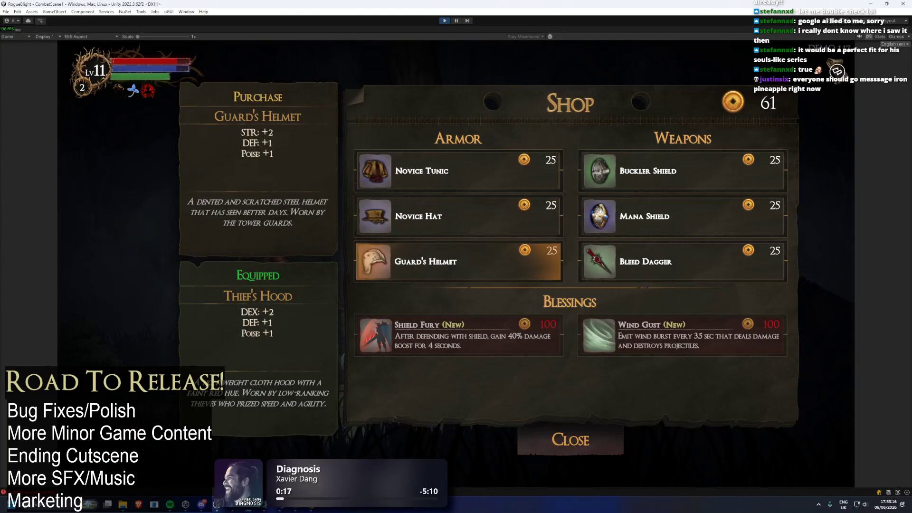
# Step: Buy the Bleed Dagger and Mana Shield from the shop and leave it
pyautogui.click(681, 261)
pyautogui.press('Return')
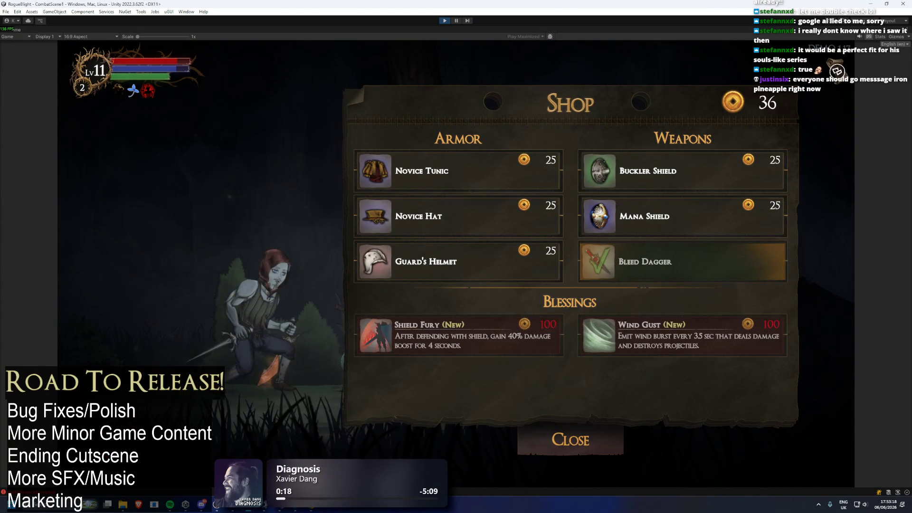
pyautogui.click(458, 261)
pyautogui.click(681, 261)
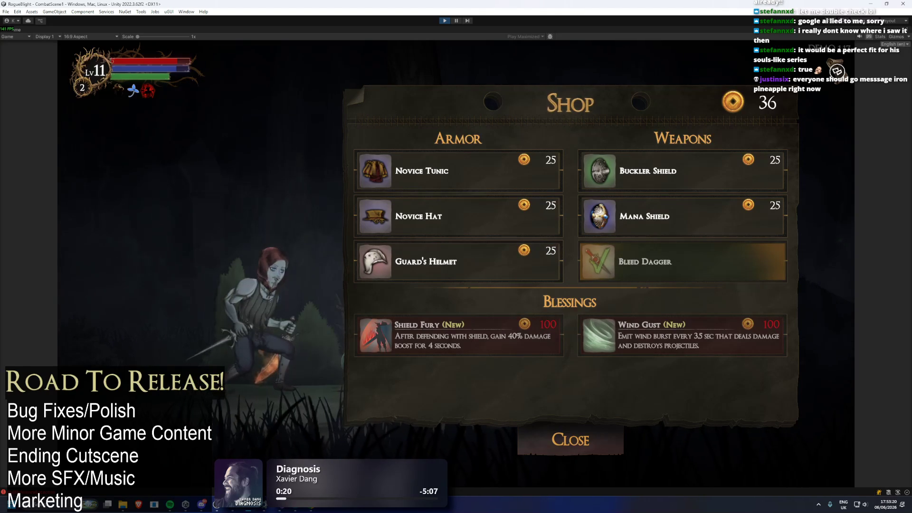
pyautogui.click(681, 216)
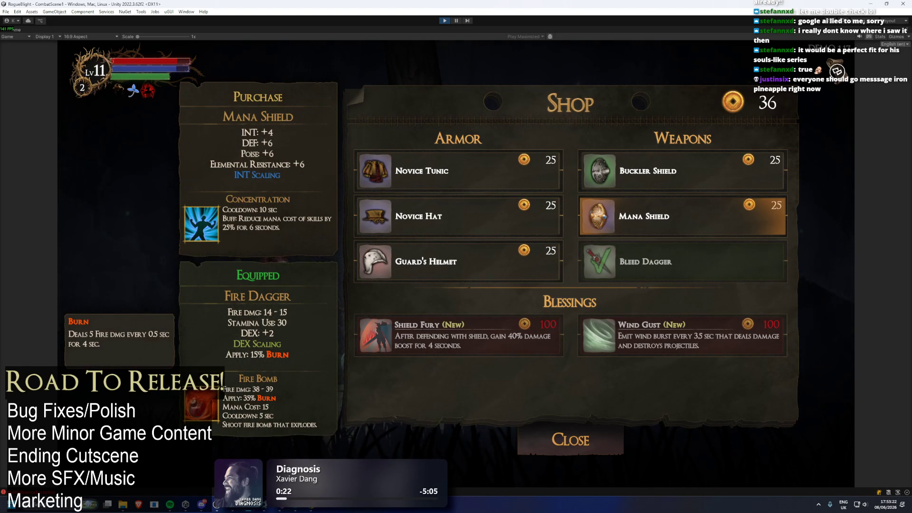
pyautogui.press('Return')
pyautogui.press('Down')
pyautogui.press('Down')
pyautogui.press('Down')
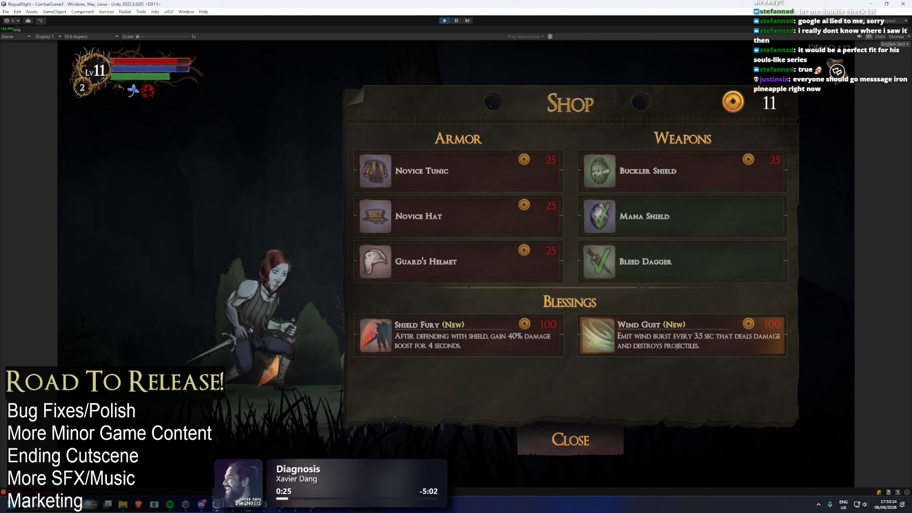
pyautogui.press('Return')
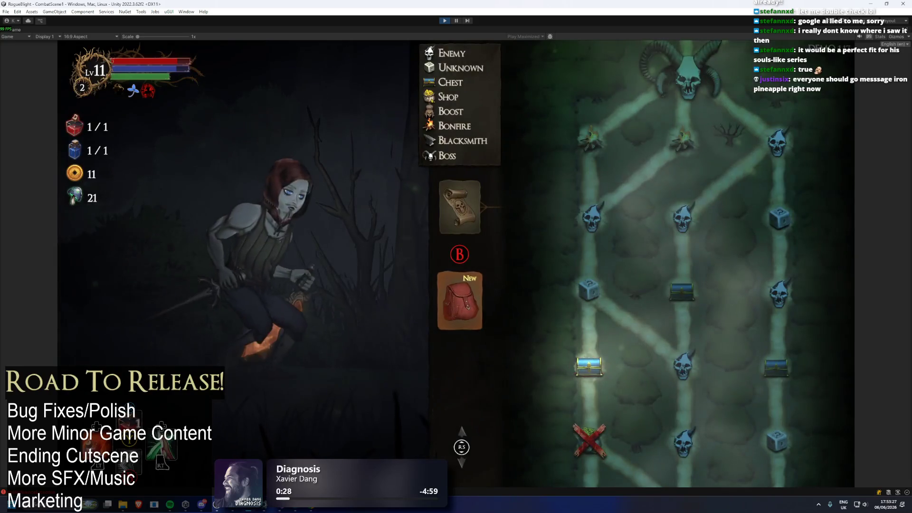
# Step: Equip the Bleed Dagger in Left Hand Slot 1 on the equipment screen
pyautogui.press('Down')
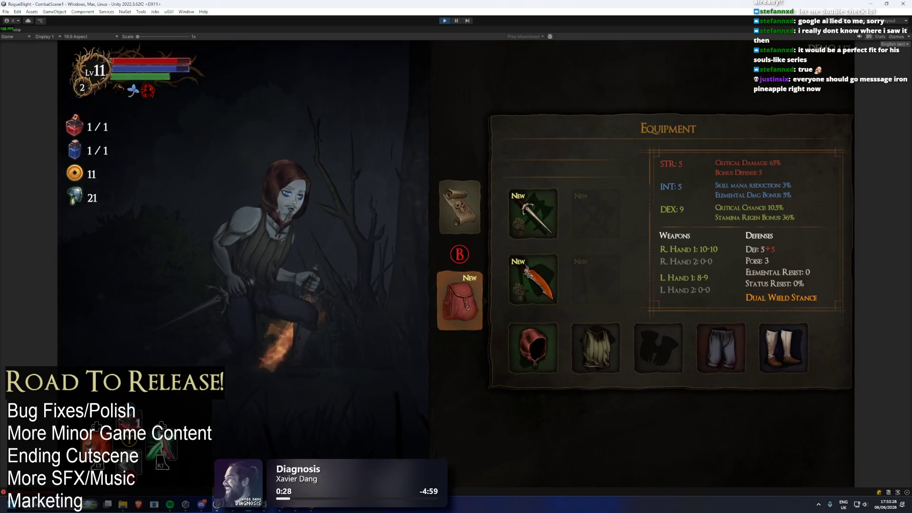
pyautogui.click(658, 348)
pyautogui.press('Left')
pyautogui.press('Up')
pyautogui.press('Return')
pyautogui.press('Right')
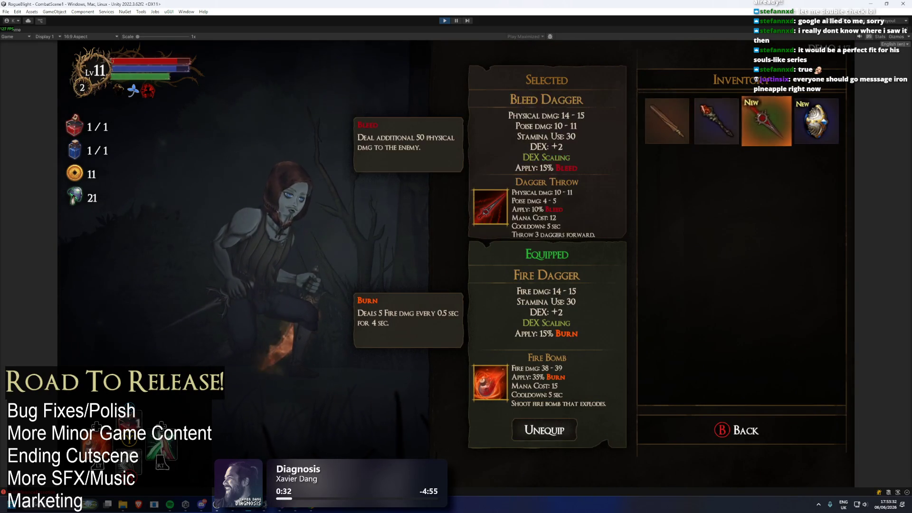
pyautogui.press('Return')
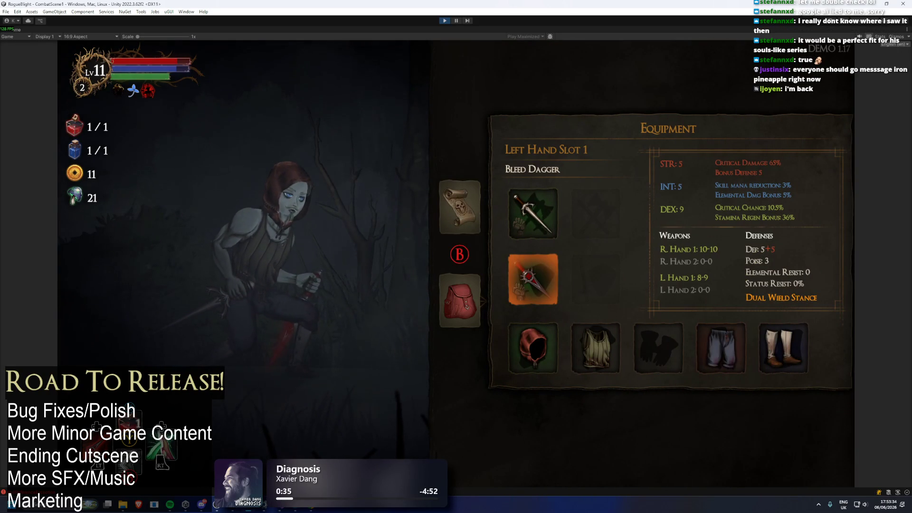
# Step: Move to the next forest map node and pick Pot of Gold from the Blessings popup
pyautogui.press('m')
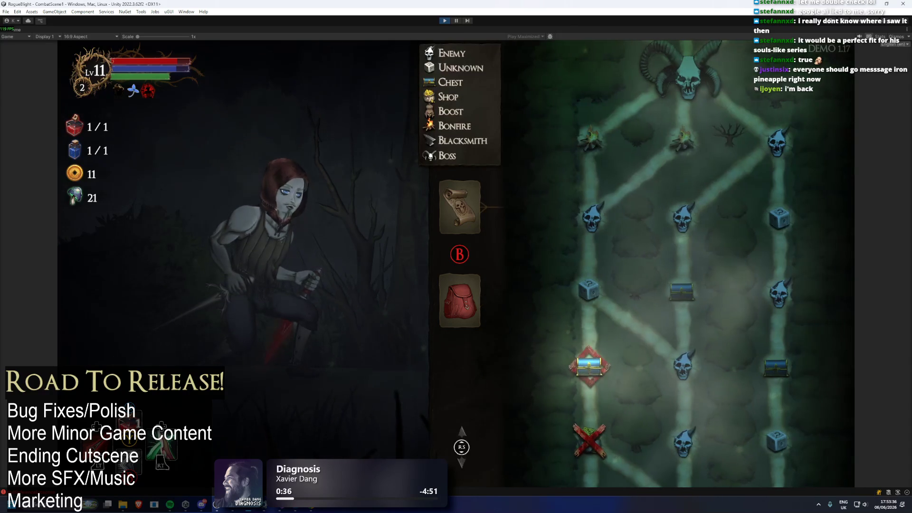
pyautogui.press('Escape')
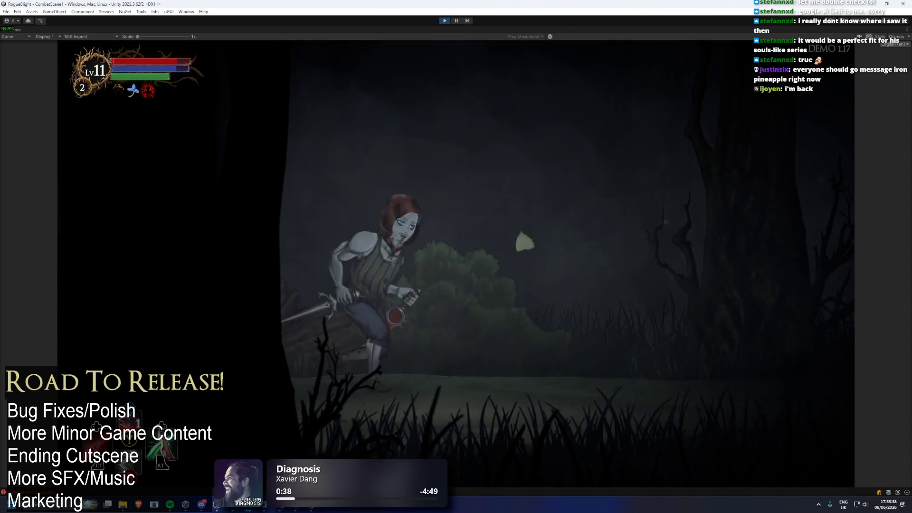
pyautogui.press('Down')
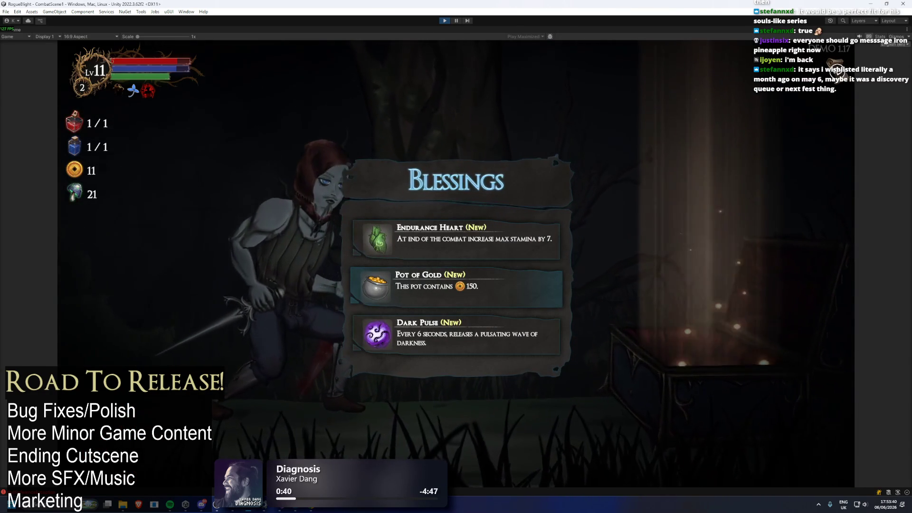
pyautogui.press('Return')
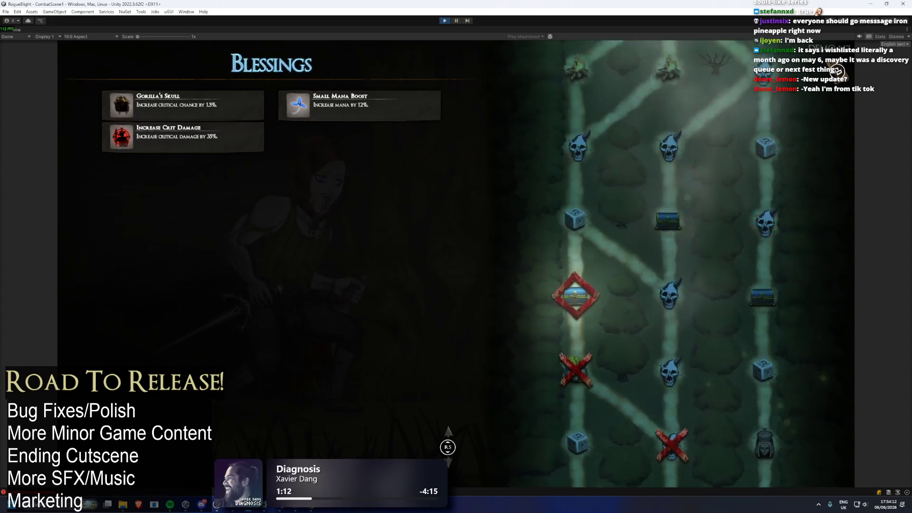
pyautogui.press('Down')
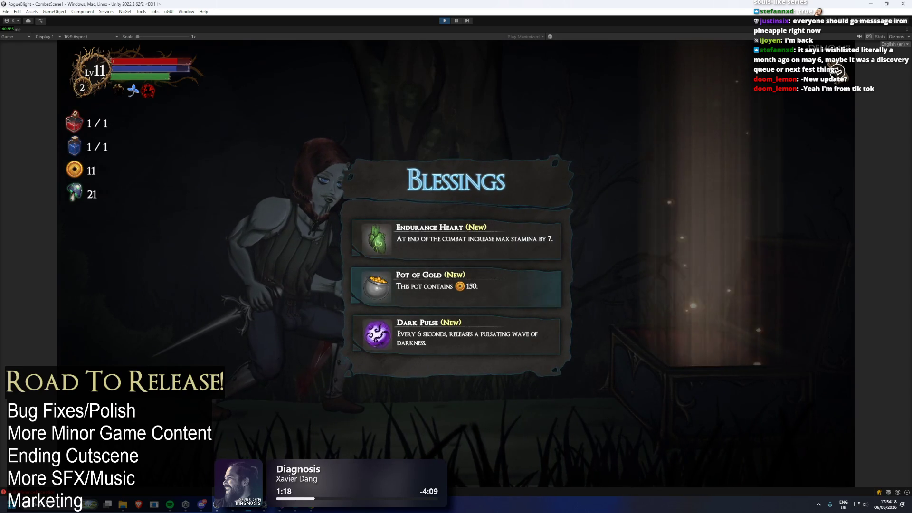
pyautogui.press('Return')
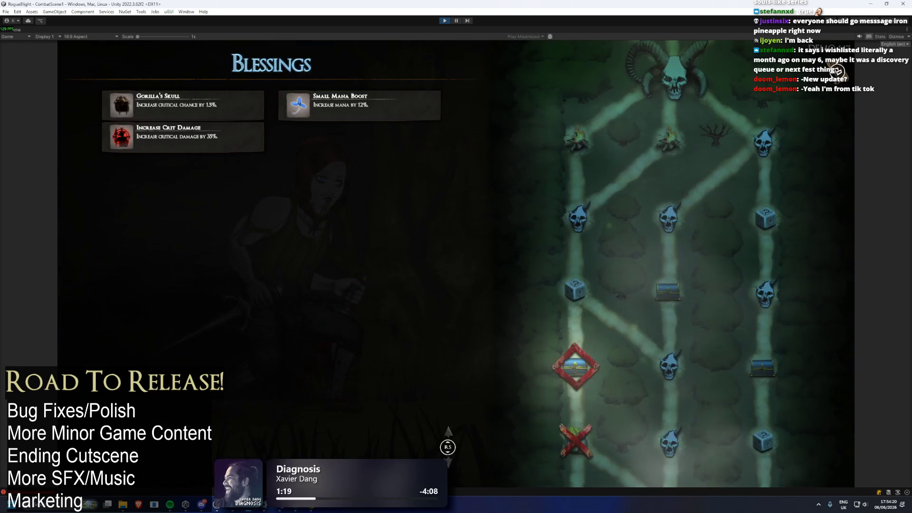
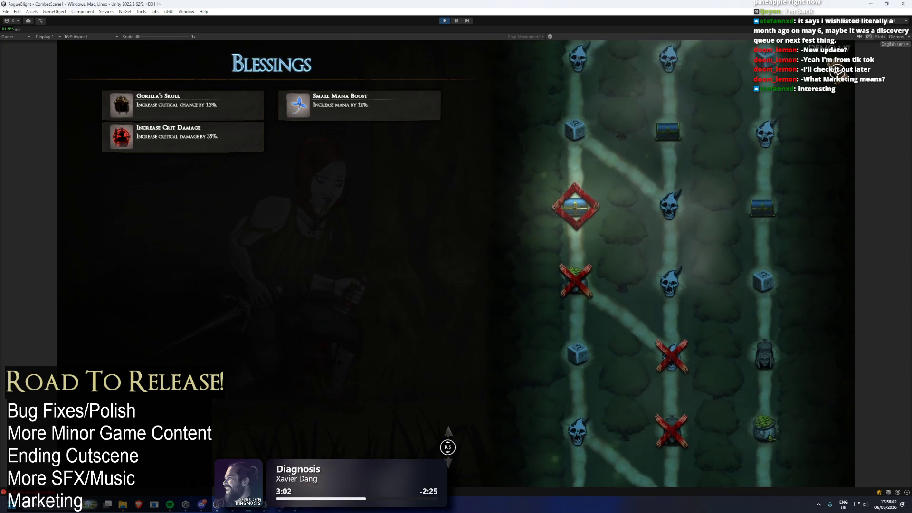
# Step: Take the Pot of Gold blessing, raising gold from 11 to 161, and open the chest
pyautogui.press('Down')
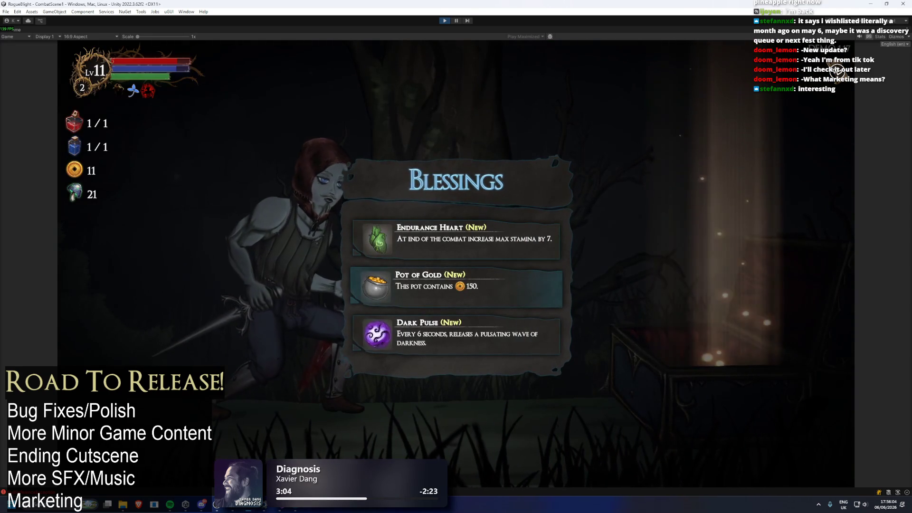
pyautogui.press('Return')
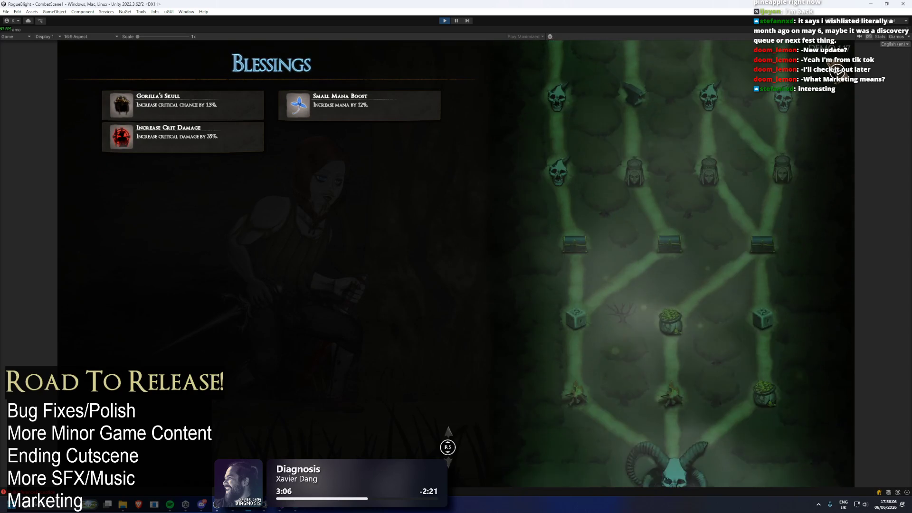
pyautogui.press('Escape')
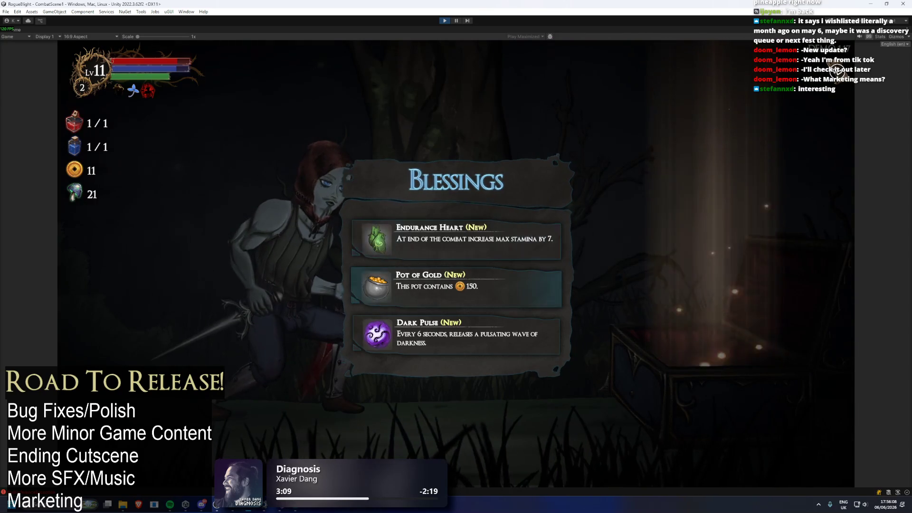
pyautogui.press('Return')
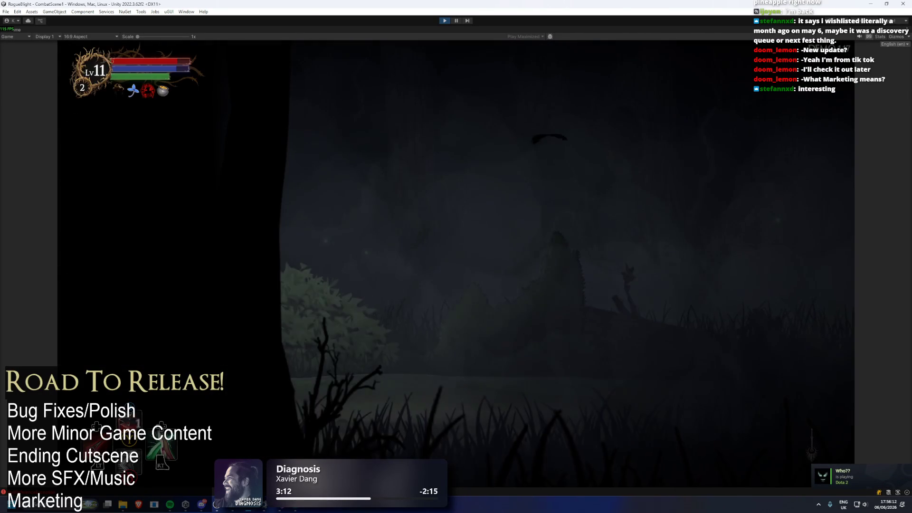
pyautogui.press('Return')
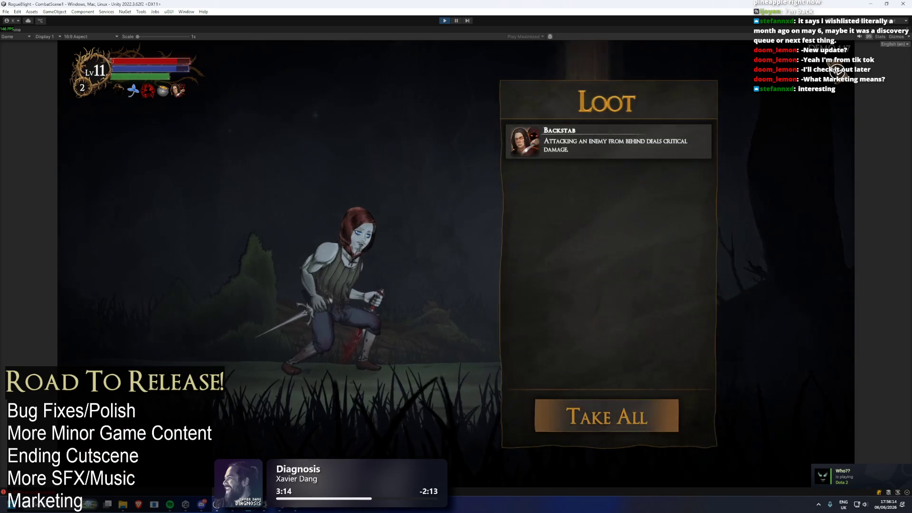
# Step: Take all the chest loot and view the gear available for the Hands slot
pyautogui.press('Return')
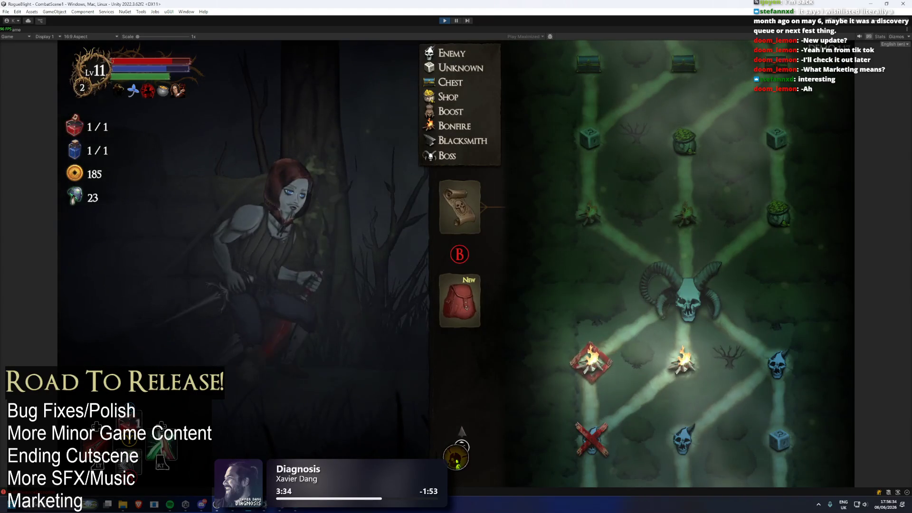
pyautogui.press('Down')
pyautogui.press('Right')
pyautogui.press('Right')
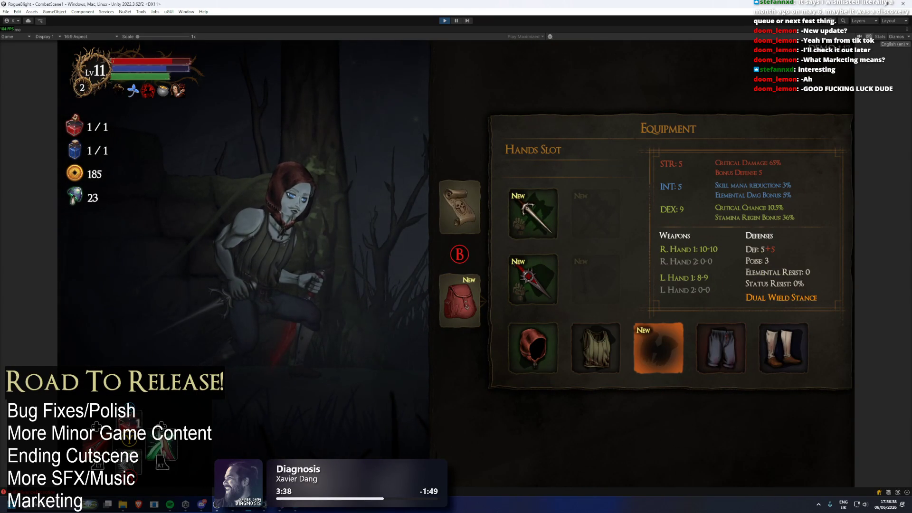
pyautogui.press('Return')
# Step: Back out of the equipment view and set off to the next map node
pyautogui.press('Escape')
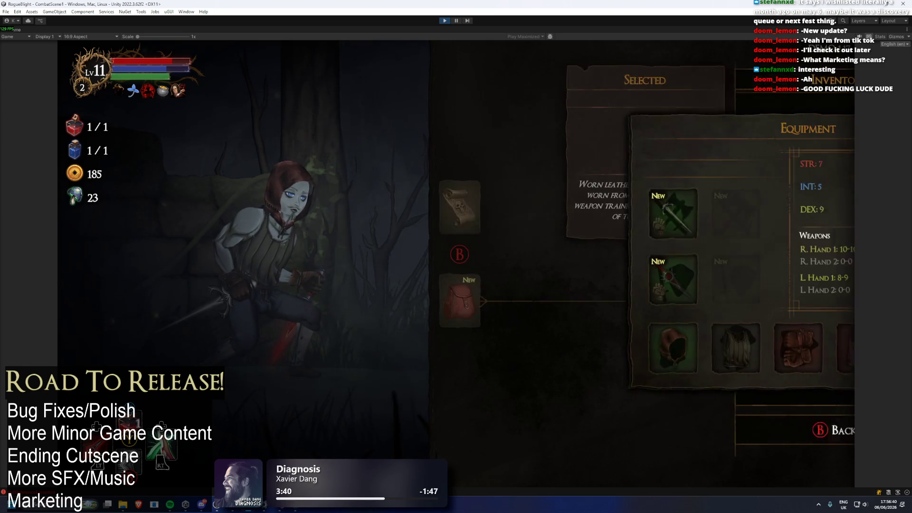
pyautogui.press('Escape')
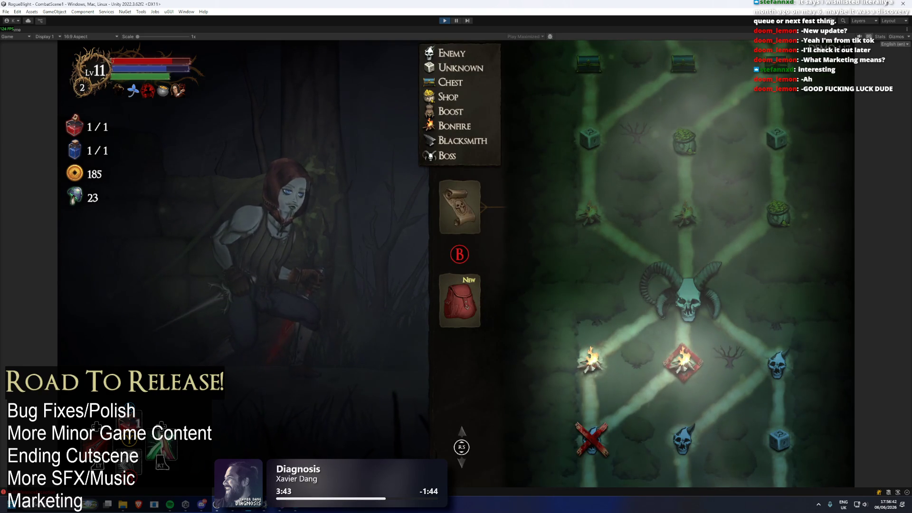
pyautogui.press('Escape')
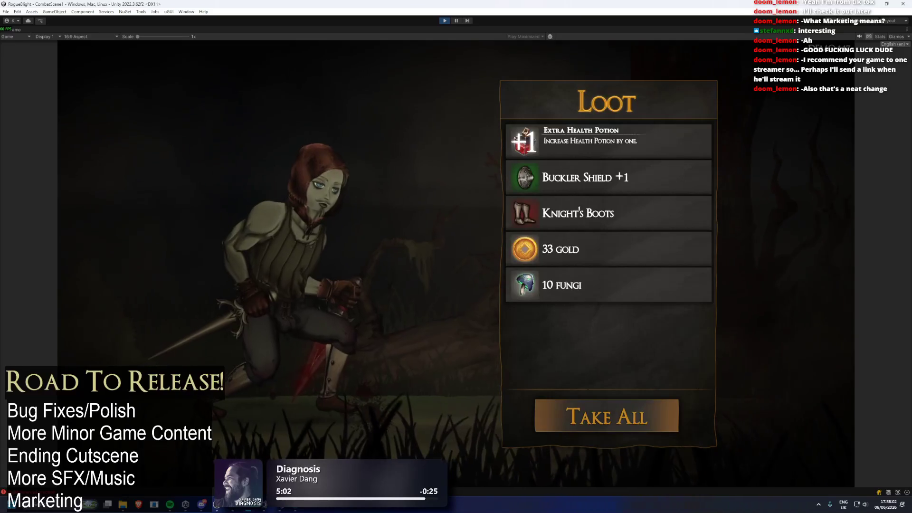
# Step: Take all the fight's loot and inspect the Knight's Boots worn in the Feet slot
pyautogui.press('Return')
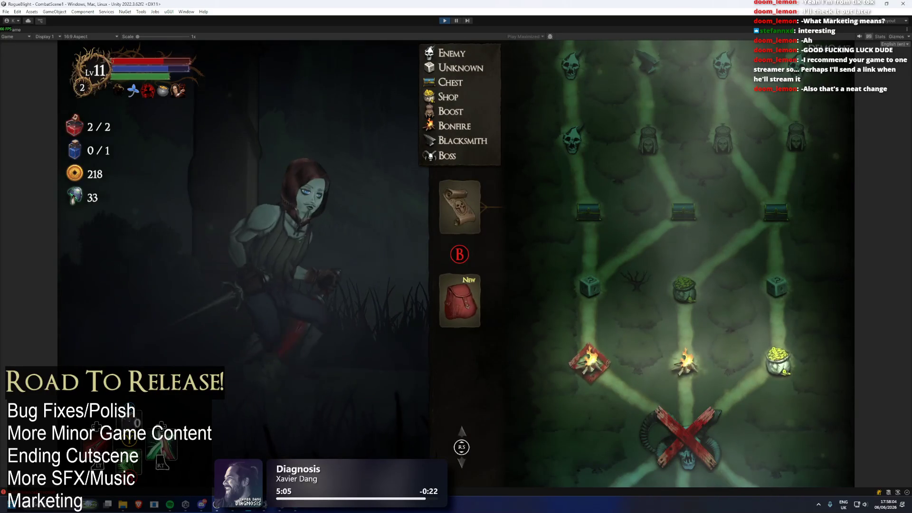
pyautogui.press('Return')
pyautogui.press('Down')
pyautogui.press('Right')
pyautogui.press('Right')
pyautogui.press('Return')
# Step: Close the equipment view and travel to the bonfire node's Shop
pyautogui.press('Escape')
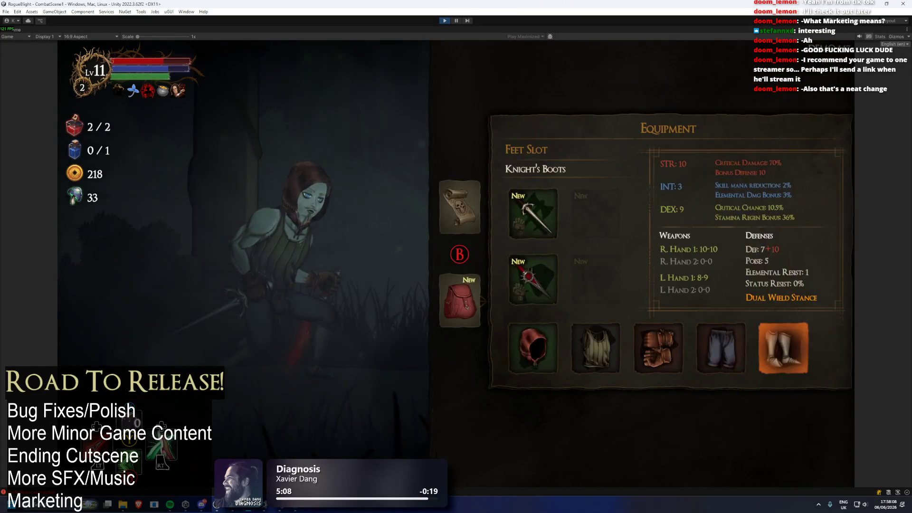
pyautogui.press('Escape')
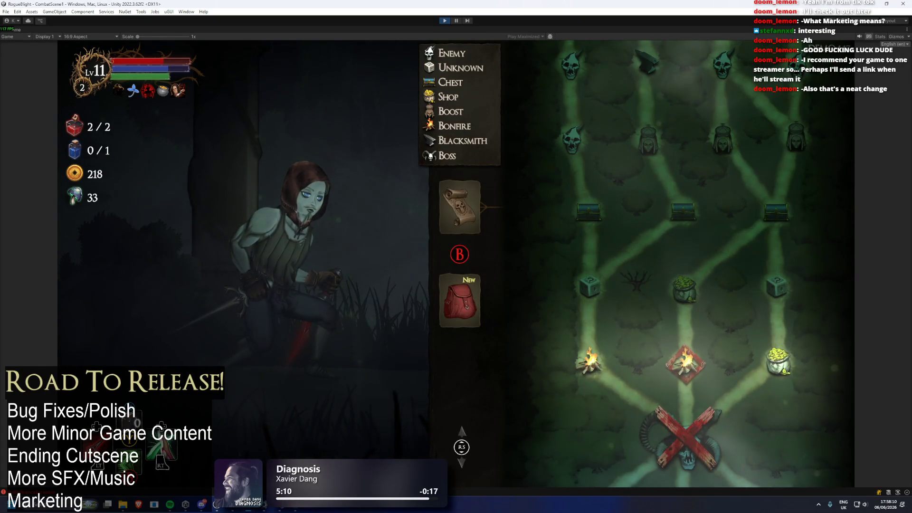
pyautogui.scroll(2, 684, 264)
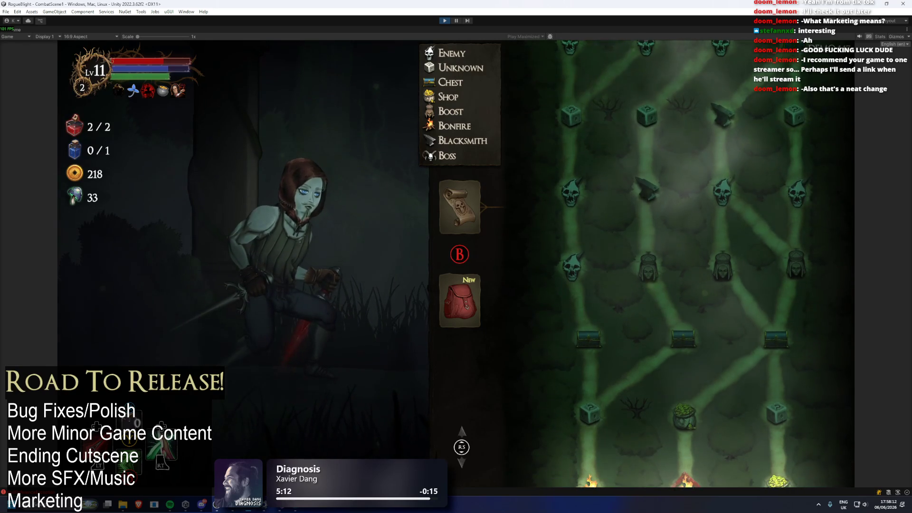
pyautogui.press('Return')
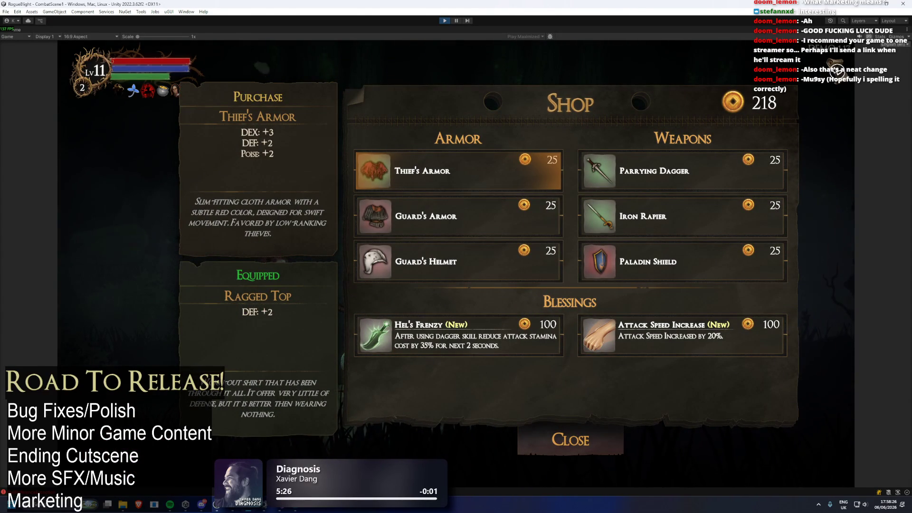
# Step: Buy the Attack Speed Increase blessing and compare Hel's Frenzy and Guard's Helmet details
pyautogui.press('Down')
pyautogui.press('Down')
pyautogui.press('Down')
pyautogui.press('Right')
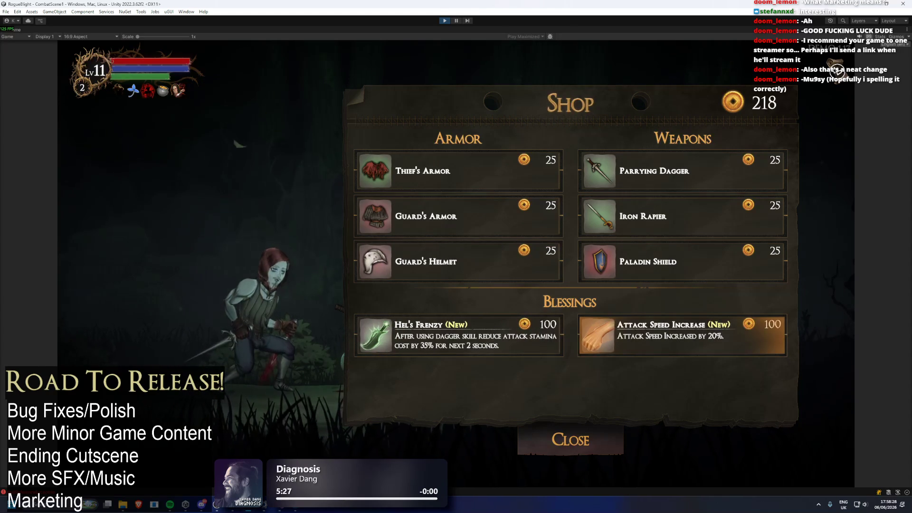
pyautogui.press('Return')
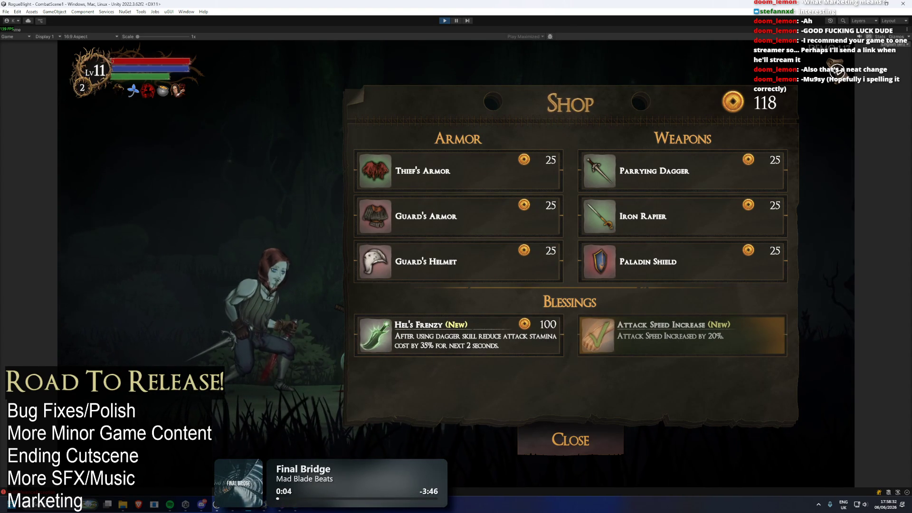
pyautogui.press('Left')
pyautogui.press('Right')
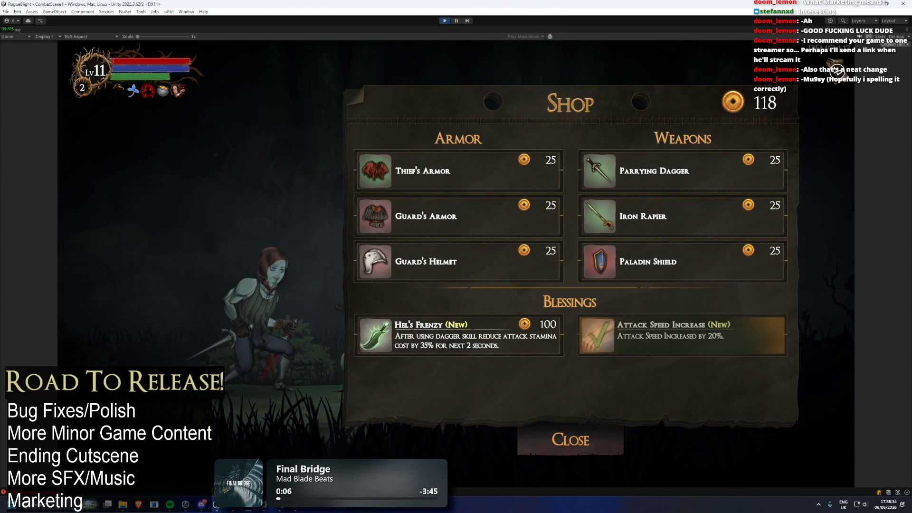
pyautogui.press('Up')
pyautogui.press('Down')
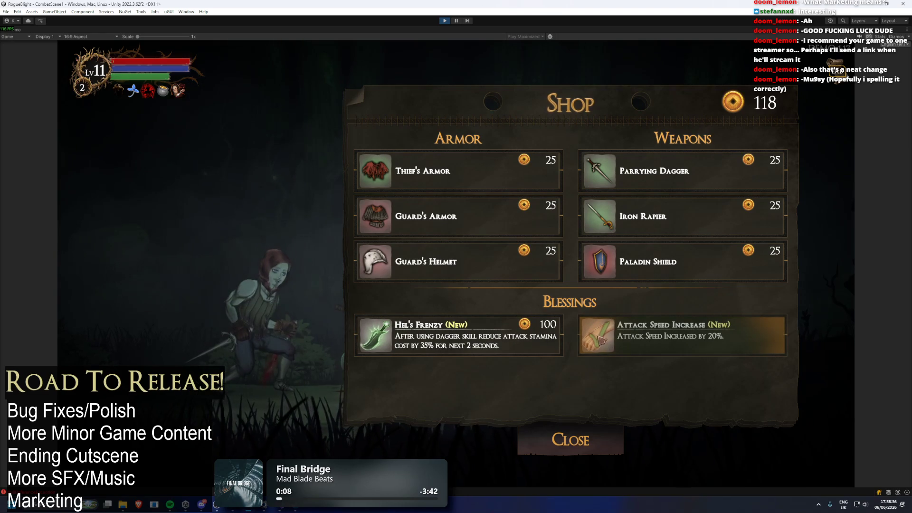
pyautogui.moveTo(452, 179)
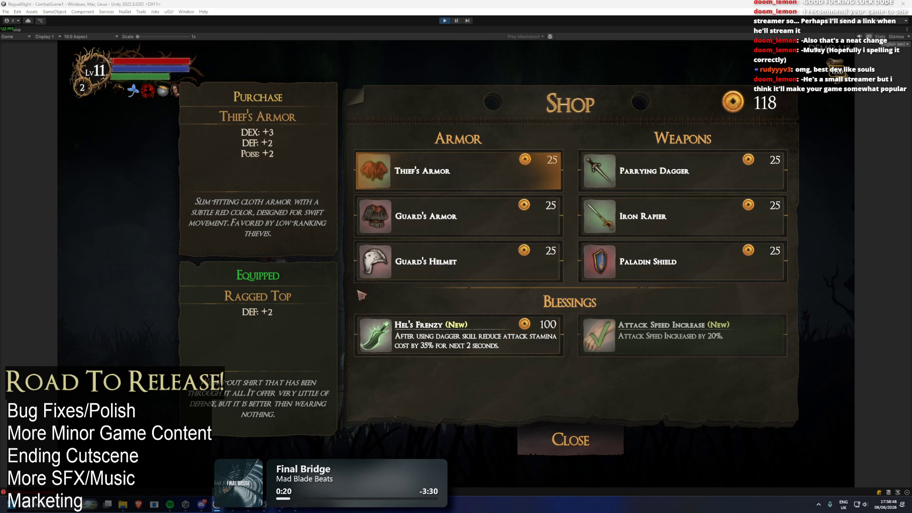
# Step: Start a system search for 'chrome', then dismiss it
pyautogui.press('super')
pyautogui.write('chrome')
pyautogui.press('Return')
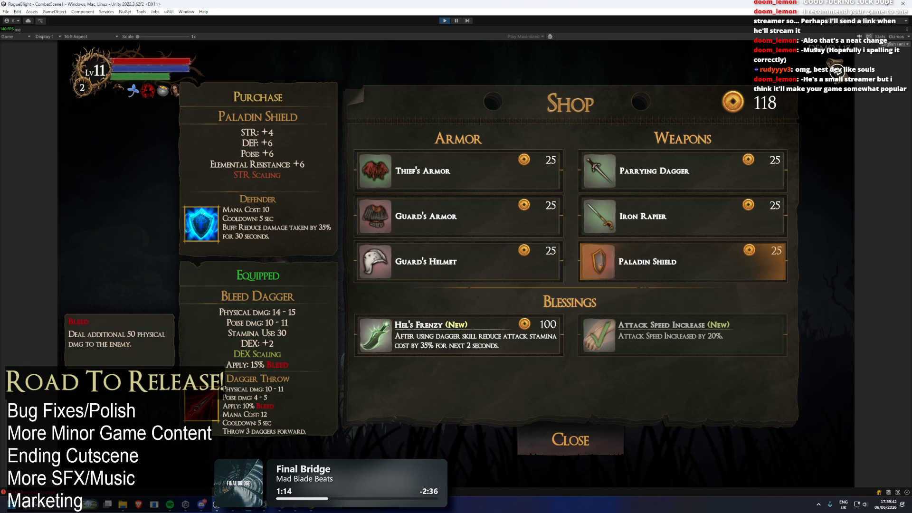
# Step: Buy the Hel's Frenzy blessing, leaving 18 gold
pyautogui.press('Left')
pyautogui.press('Down')
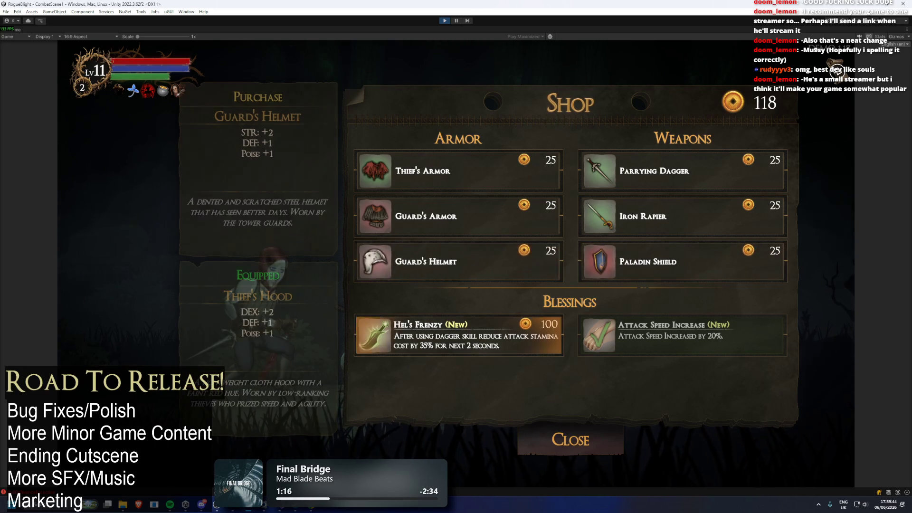
pyautogui.press('Return')
# Step: Browse the shop's Iron Rapier, Guard's Armor, Paladin Shield and Guard's Helmet details
pyautogui.press('Down')
pyautogui.press('Up')
pyautogui.press('Up')
pyautogui.press('Up')
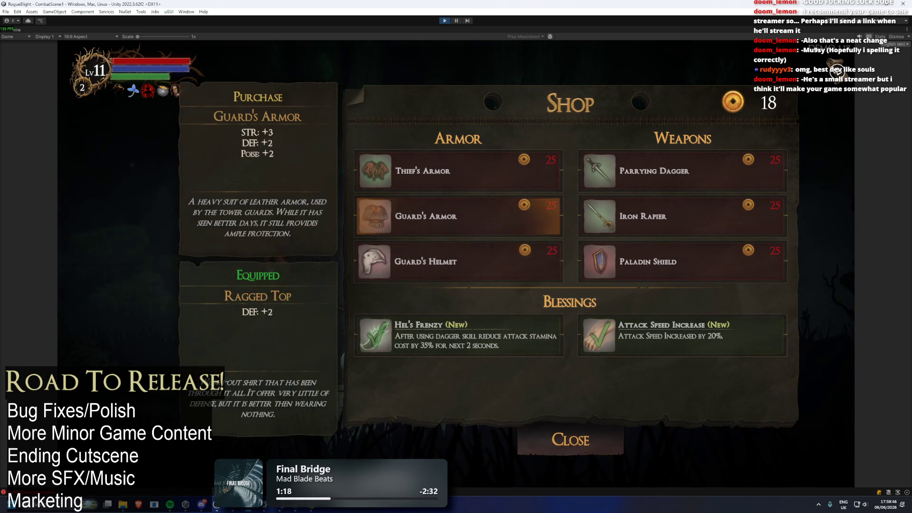
pyautogui.press('Right')
pyautogui.press('Down')
pyautogui.press('Left')
pyautogui.press('Down')
pyautogui.press('Right')
pyautogui.press('Down')
pyautogui.press('Up')
pyautogui.press('Left')
# Step: Leave the shop for the forest area
pyautogui.press('Right')
pyautogui.press('Down')
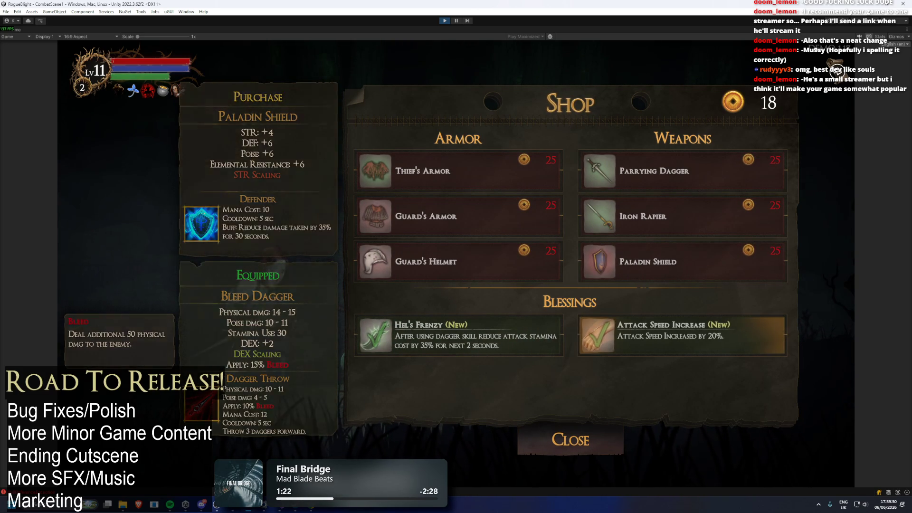
pyautogui.press('Left')
pyautogui.press('Down')
pyautogui.press('Return')
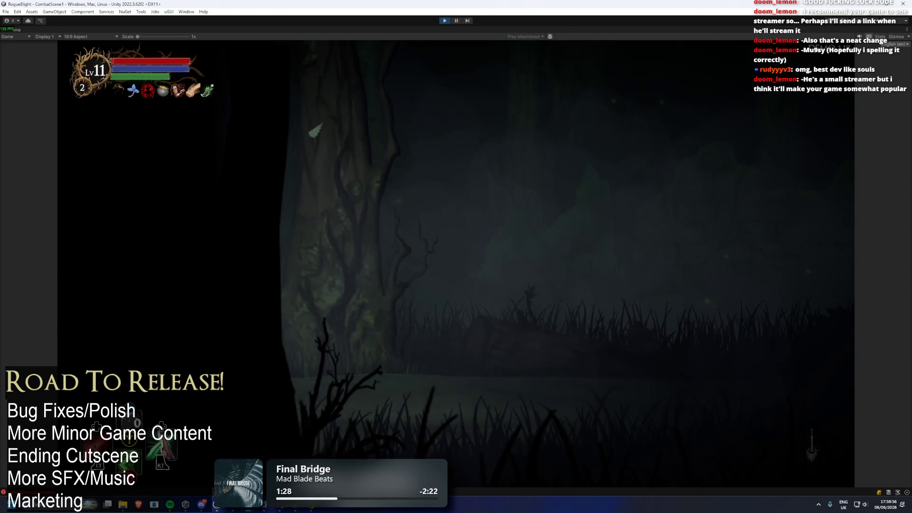
# Step: Collect a new blessing from the chest, travel to the Boost statue, and claim a stat boost
pyautogui.press('e')
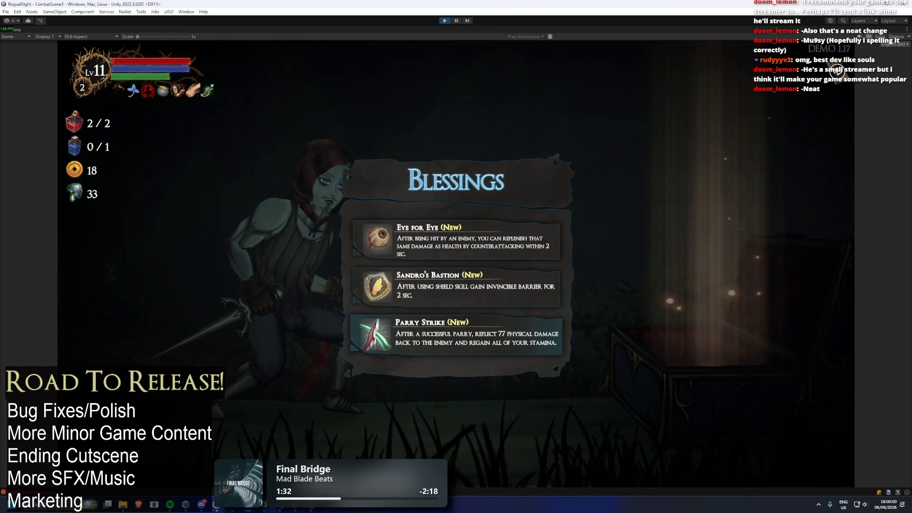
pyautogui.press('Return')
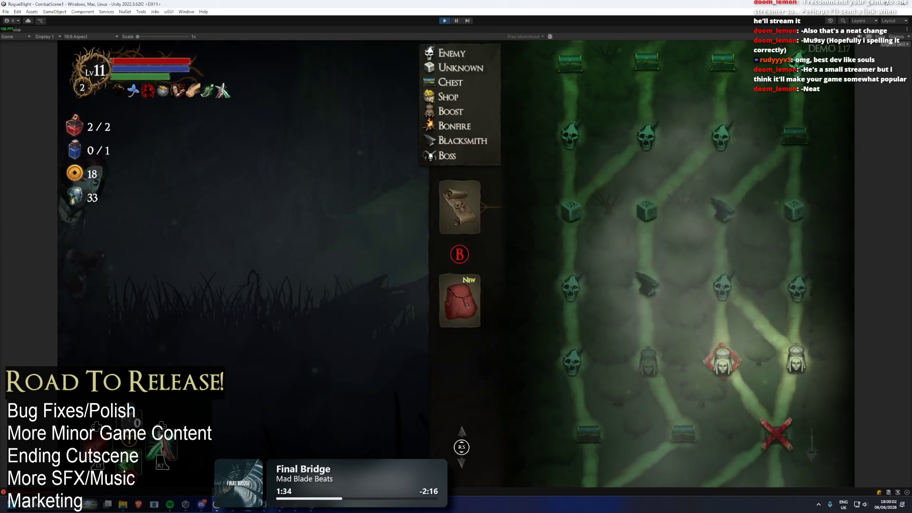
pyautogui.press('Return')
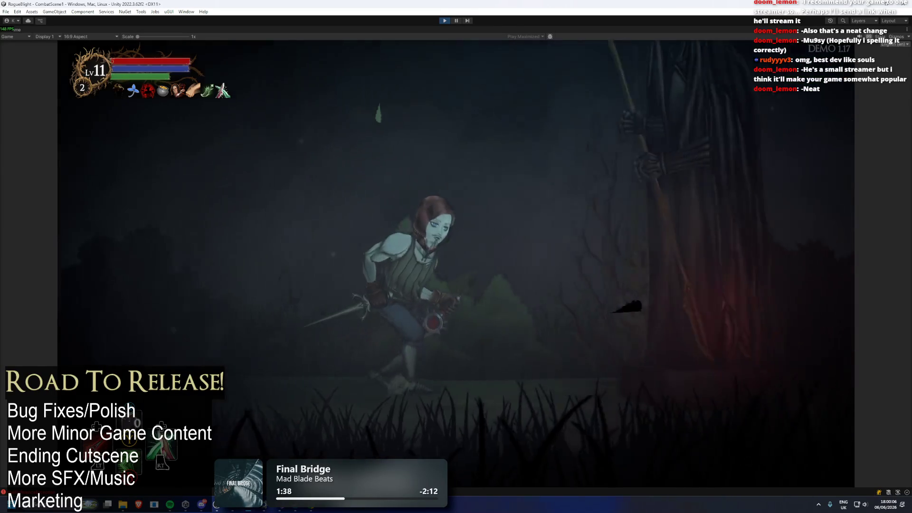
pyautogui.press('Return')
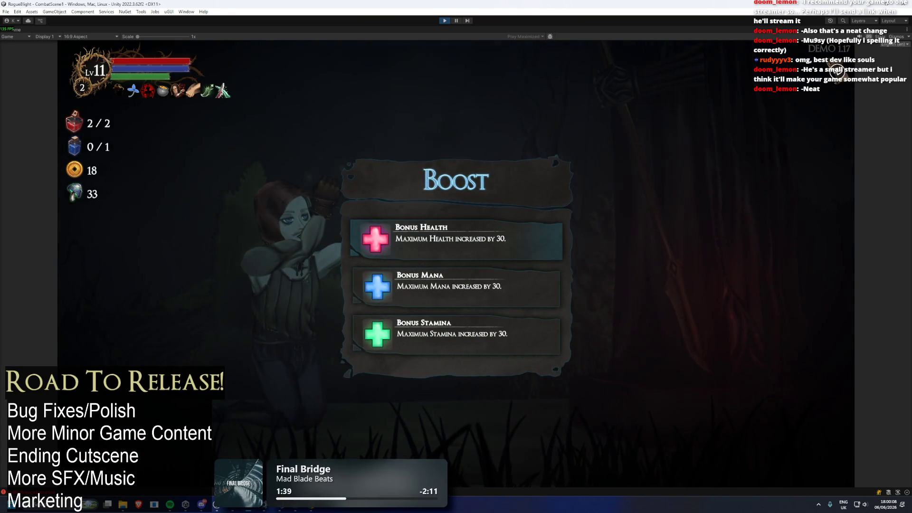
pyautogui.press('Up')
pyautogui.press('Up')
pyautogui.press('Up')
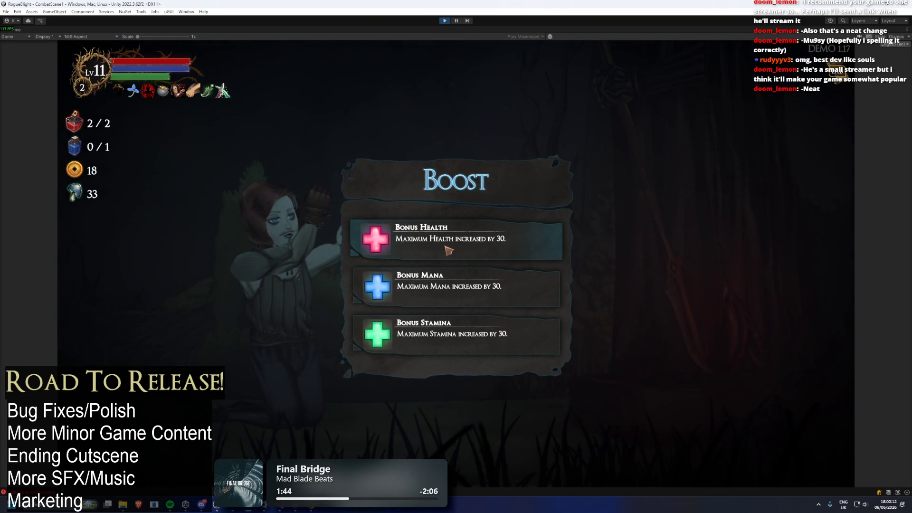
pyautogui.click(460, 345)
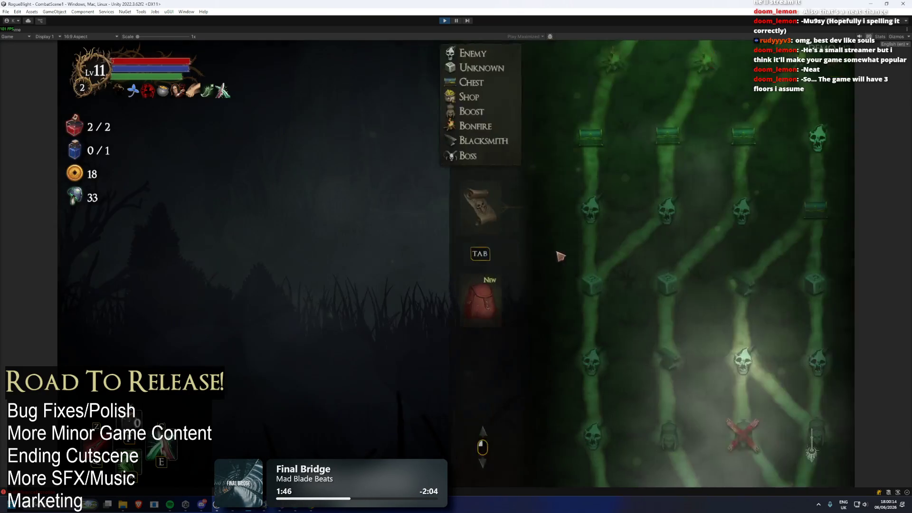
# Step: Check the character's equipment and the map, then travel to the next node
pyautogui.press('Tab')
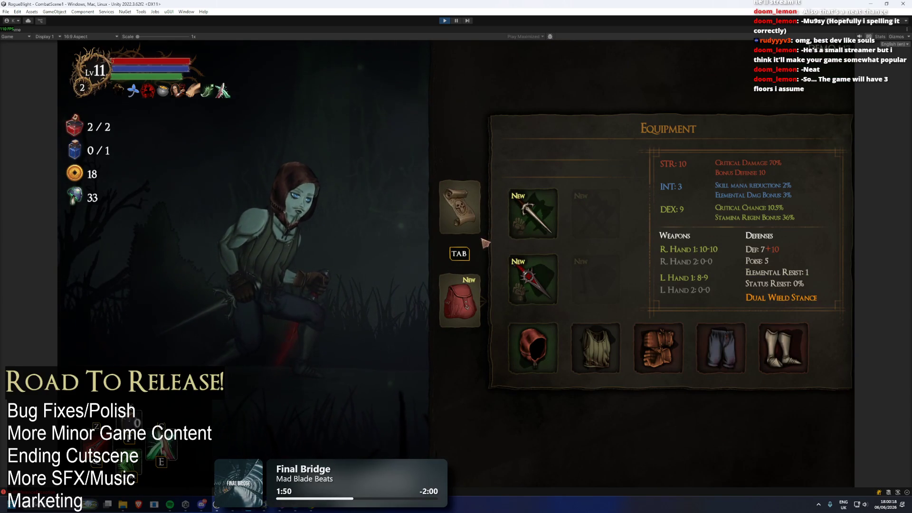
pyautogui.press('Tab')
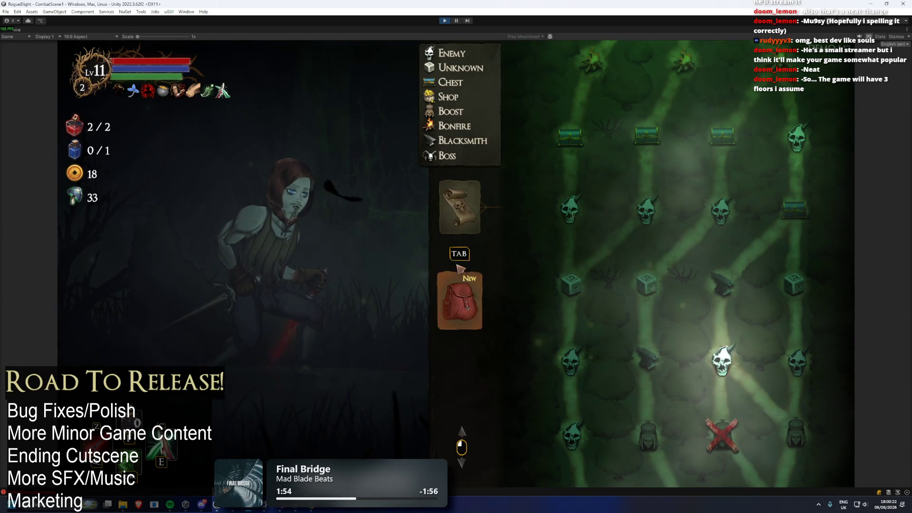
pyautogui.press('Tab')
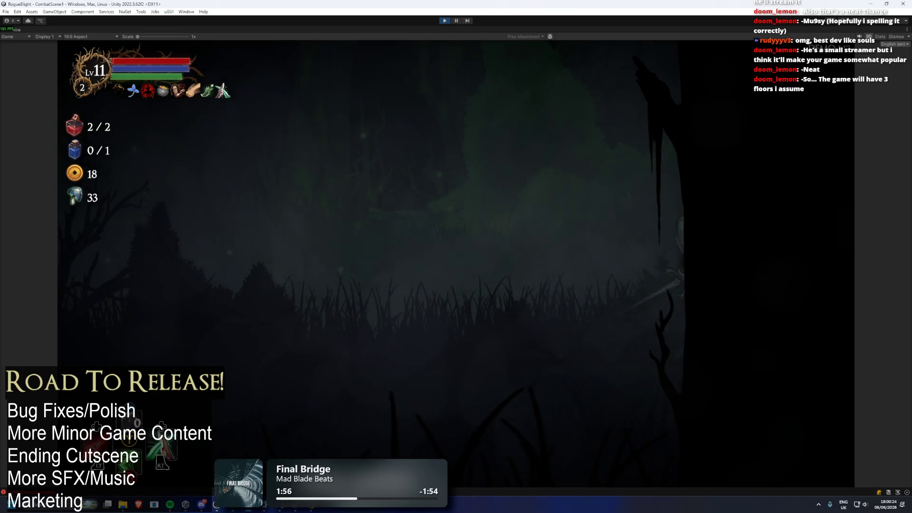
# Step: Defeat the red-eyed forest enemy, take its loot (gold 40), and head to the Blacksmith
pyautogui.press('d')
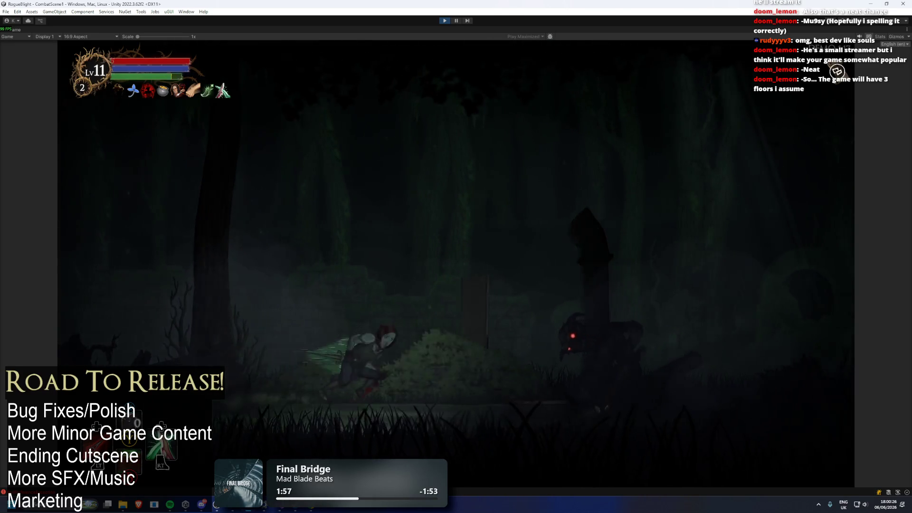
pyautogui.press('j')
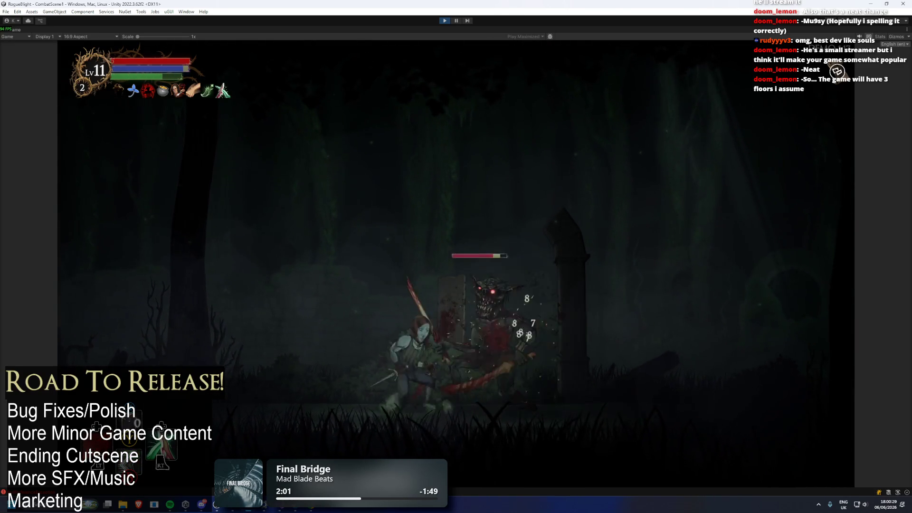
pyautogui.press('space')
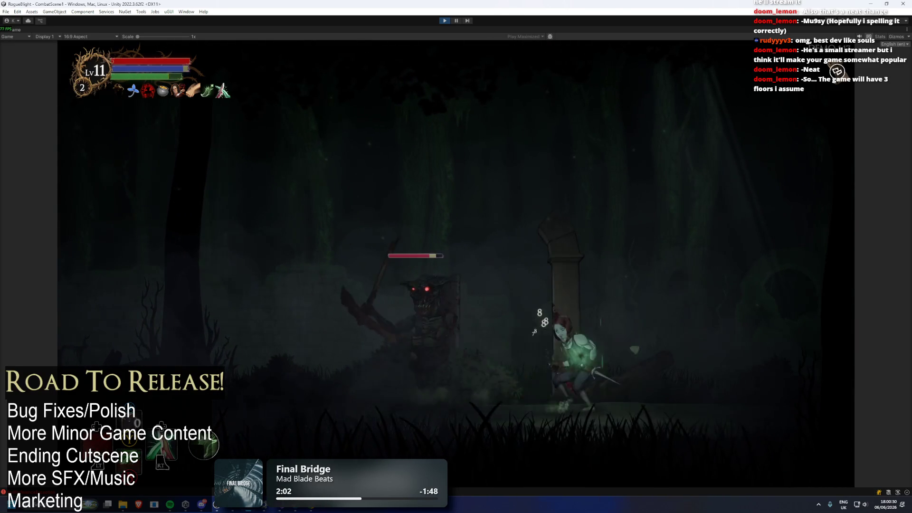
pyautogui.press('a')
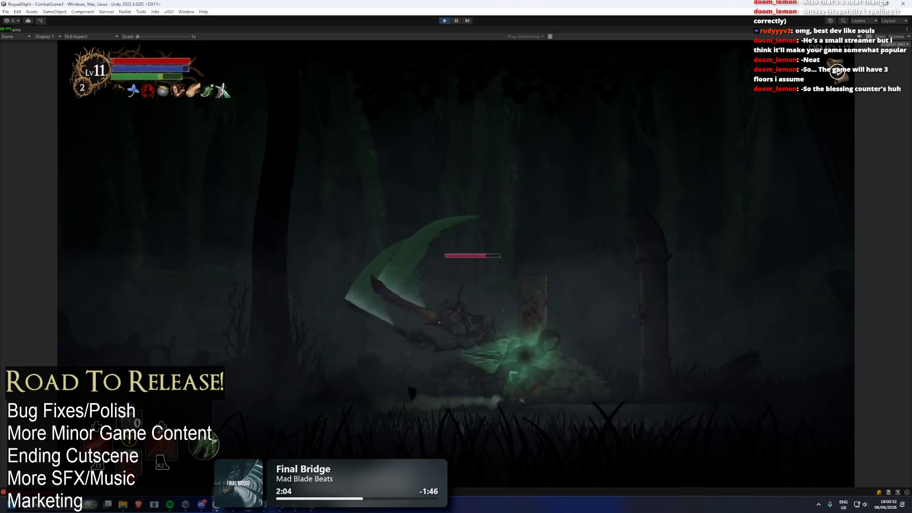
pyautogui.press('space')
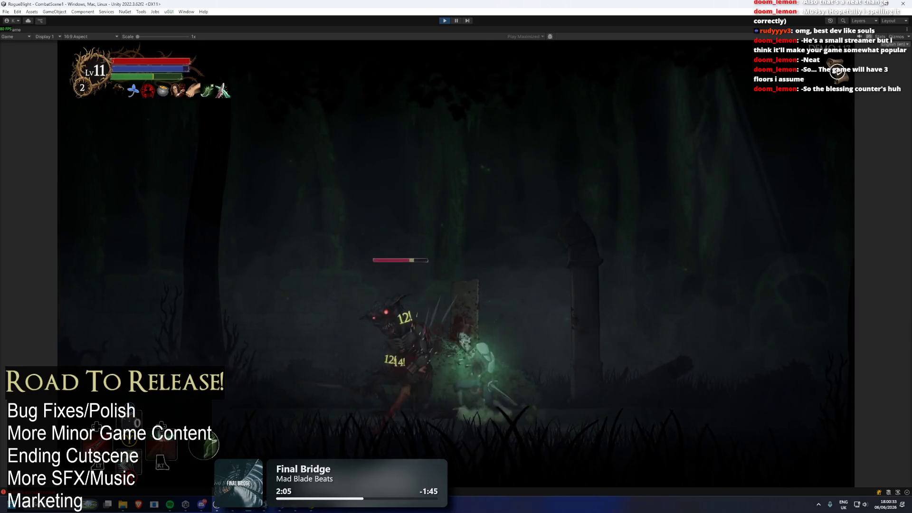
pyautogui.press('j')
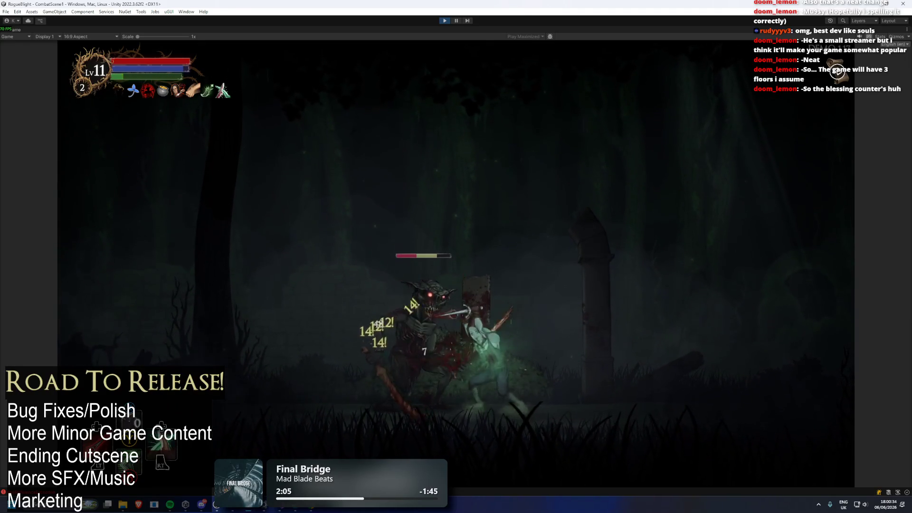
pyautogui.press('space')
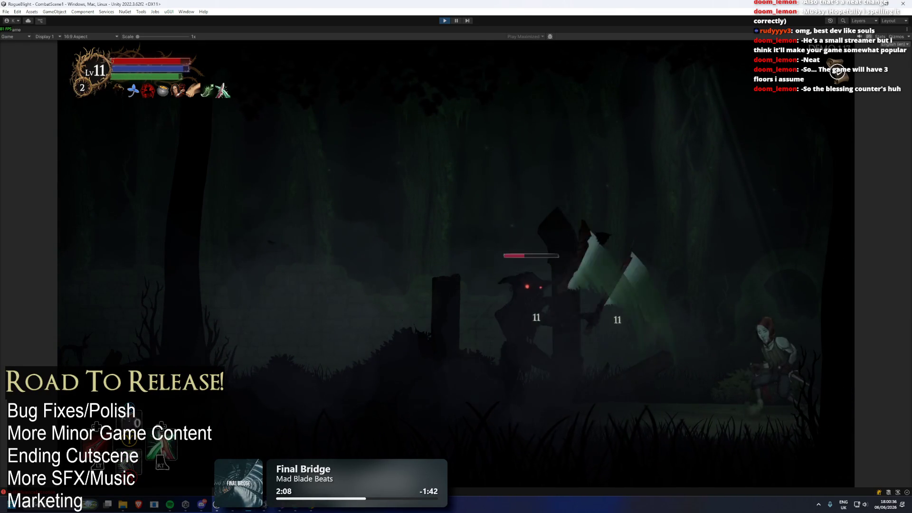
pyautogui.press('j')
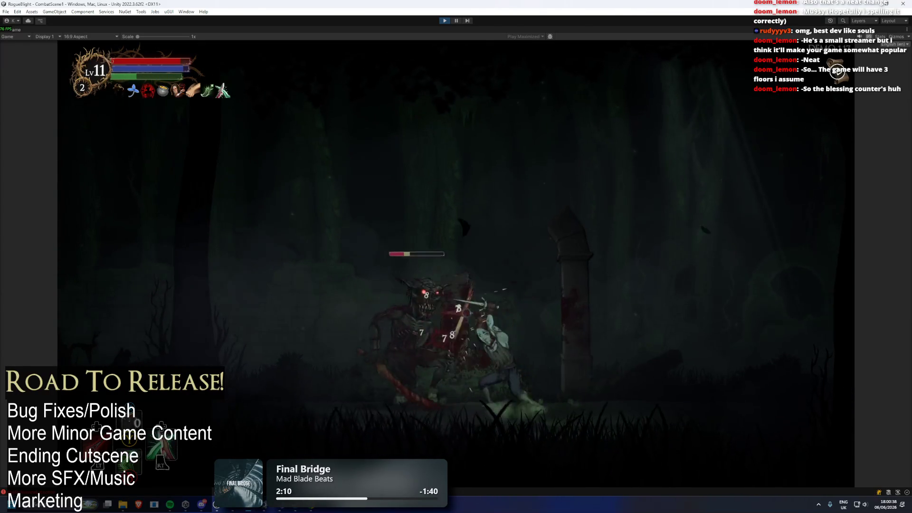
pyautogui.press('space')
pyautogui.press('space')
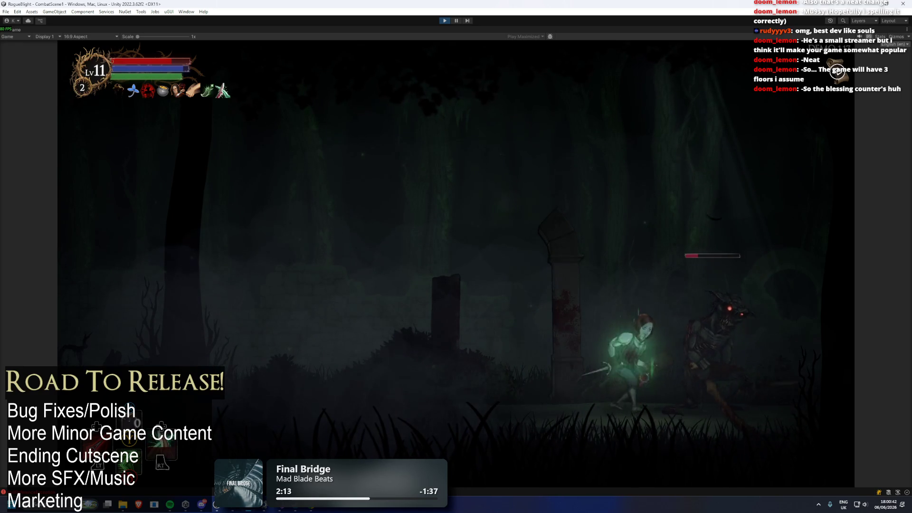
pyautogui.press('space')
pyautogui.press('space')
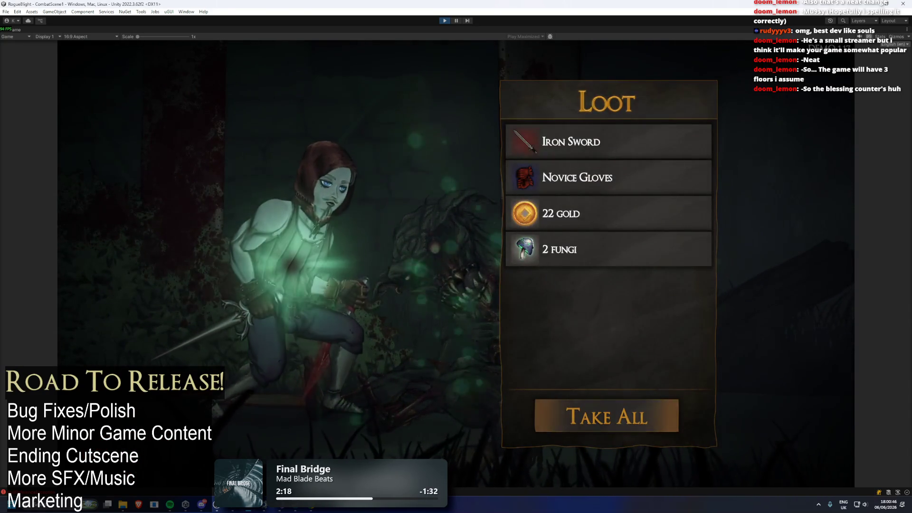
pyautogui.press('space')
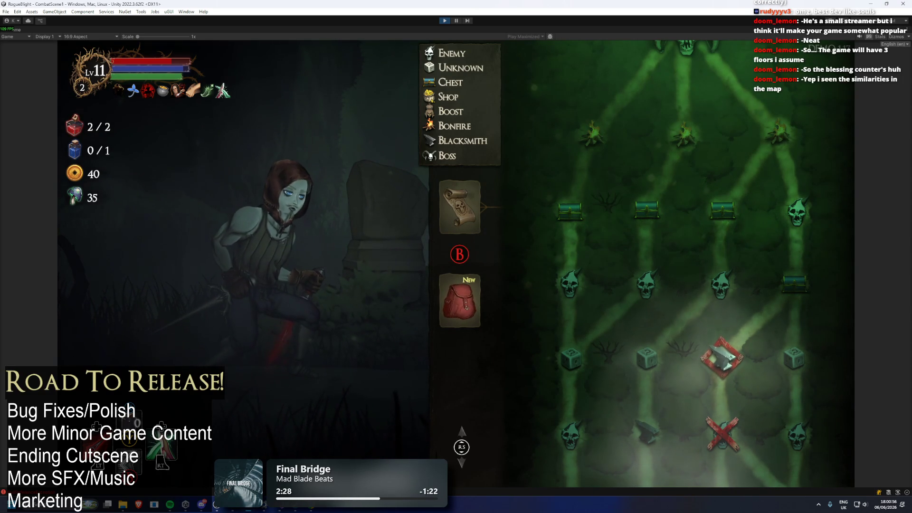
pyautogui.press('Return')
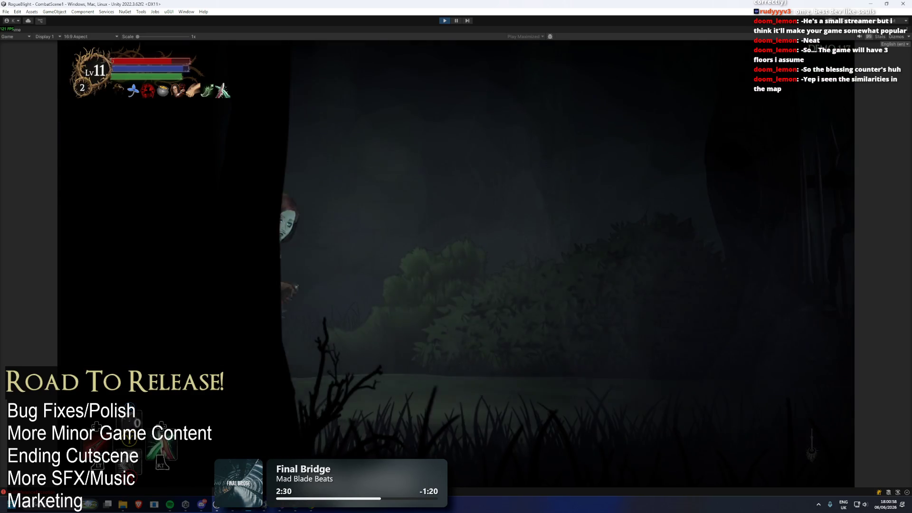
# Step: Smelt the Ragged Shorts and Iron Sword into the Bleed Dagger, raising it to +2
pyautogui.press('Return')
pyautogui.press('Return')
pyautogui.press('x')
pyautogui.press('Right')
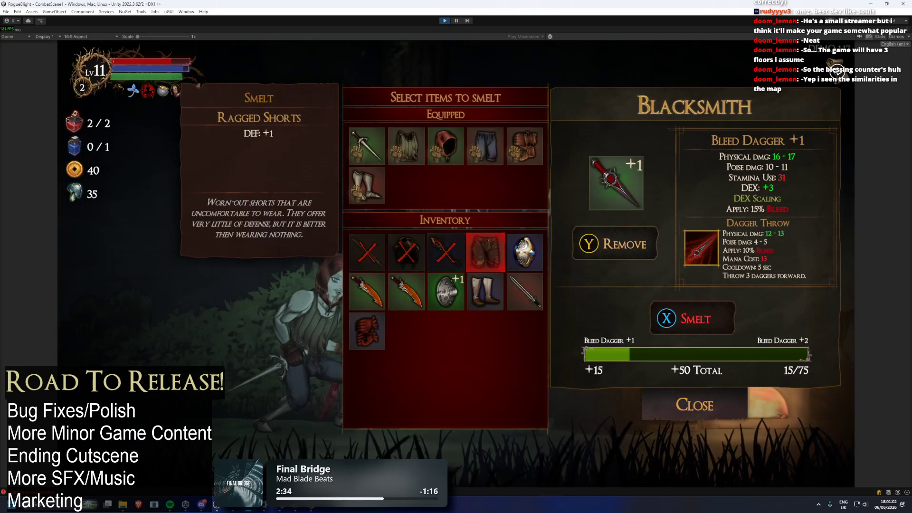
pyautogui.press('Return')
pyautogui.press('Right')
pyautogui.press('Return')
pyautogui.press('x')
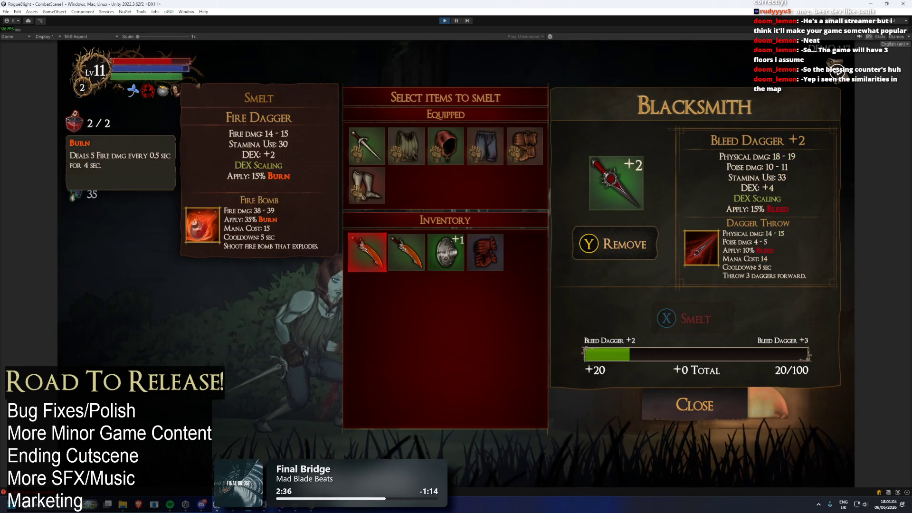
# Step: Smelt Fire Daggers, the +1 shield and worn gear into the Parrying Dagger for +2, then leave
pyautogui.press('Return')
pyautogui.press('Return')
pyautogui.press('Right')
pyautogui.press('Return')
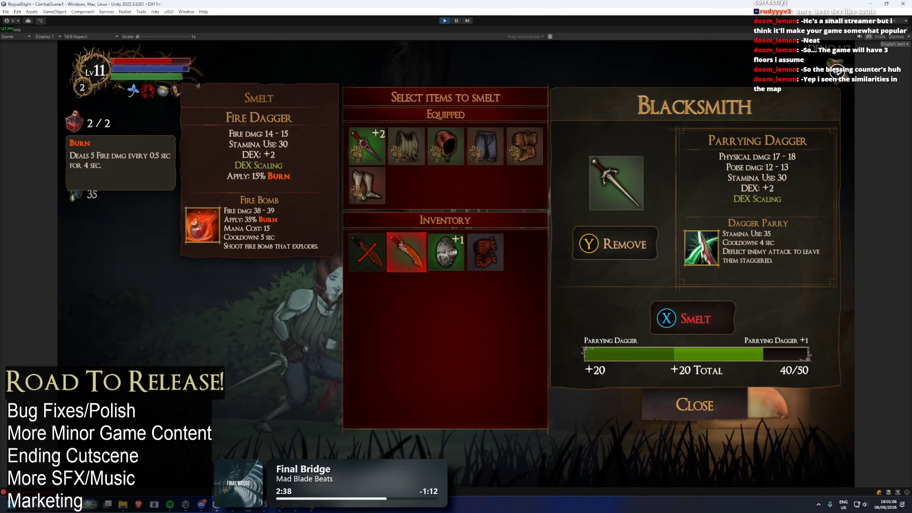
pyautogui.press('Right')
pyautogui.press('Return')
pyautogui.press('Right')
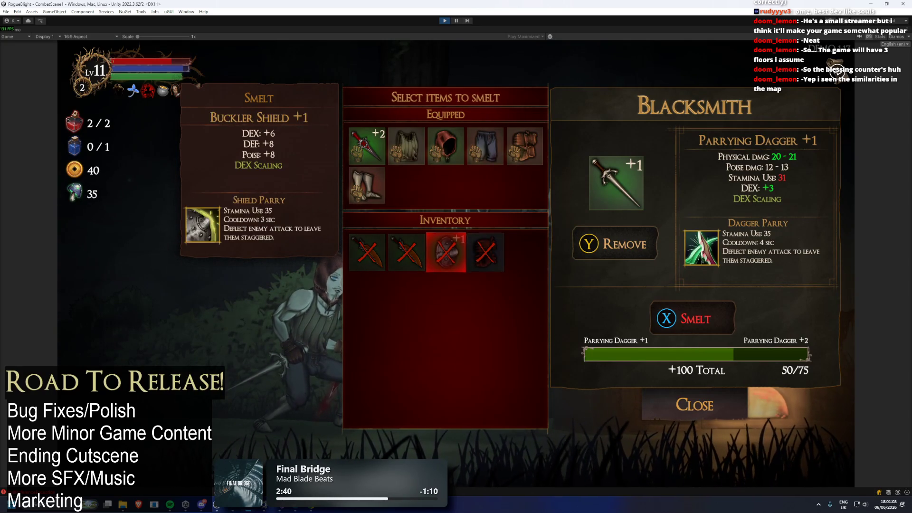
pyautogui.press('Up')
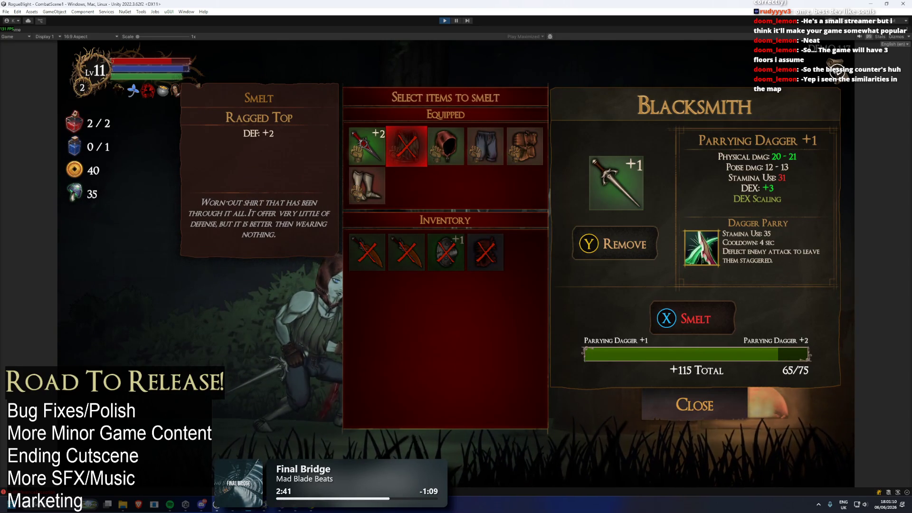
pyautogui.press('Right')
pyautogui.press('Right')
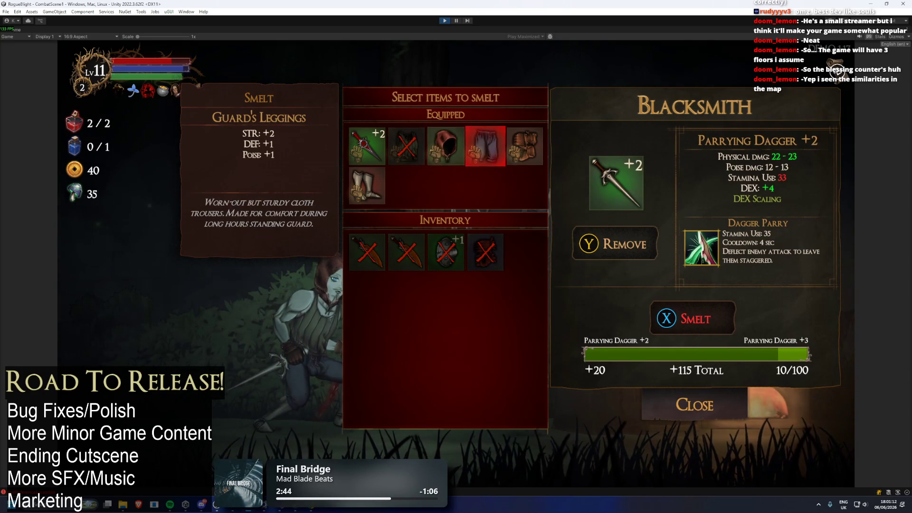
pyautogui.press('x')
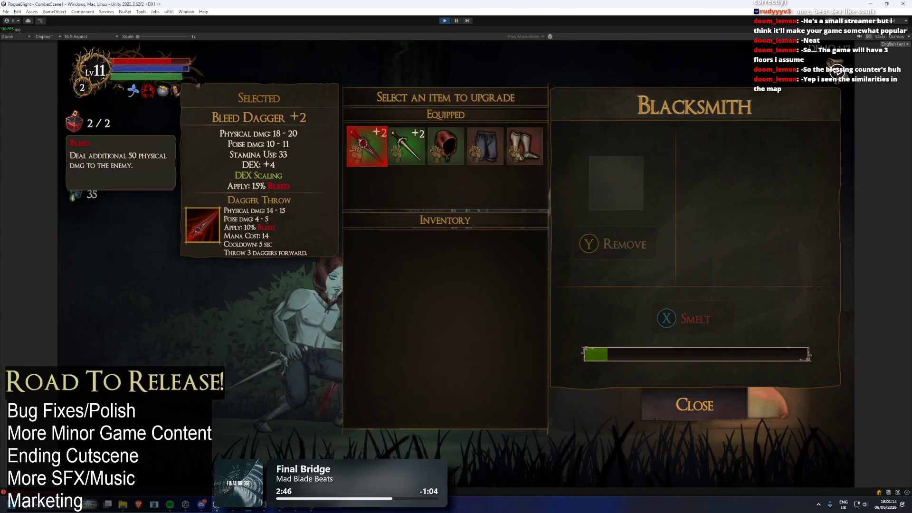
pyautogui.press('Escape')
pyautogui.press('Escape')
pyautogui.press('Return')
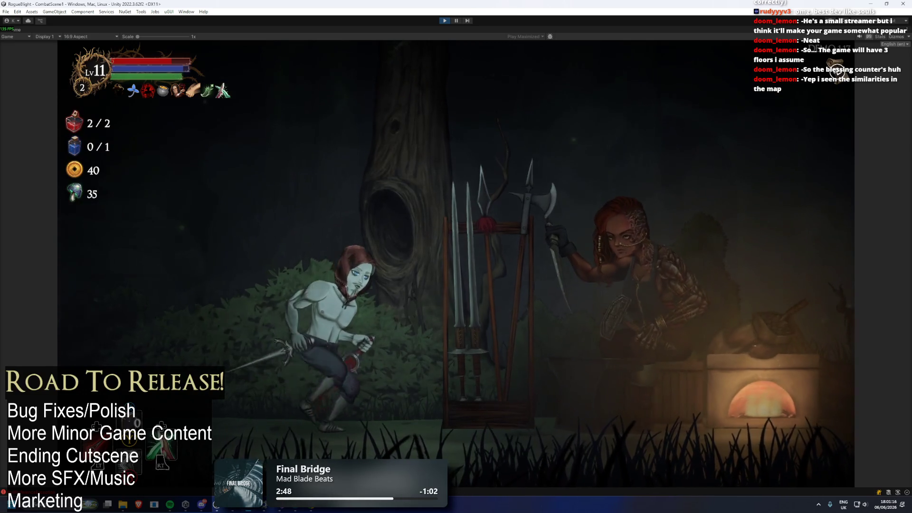
# Step: Enter the next node, take the Falcon's Claw blessing from the chest, and collect the fight's loot
pyautogui.press('Return')
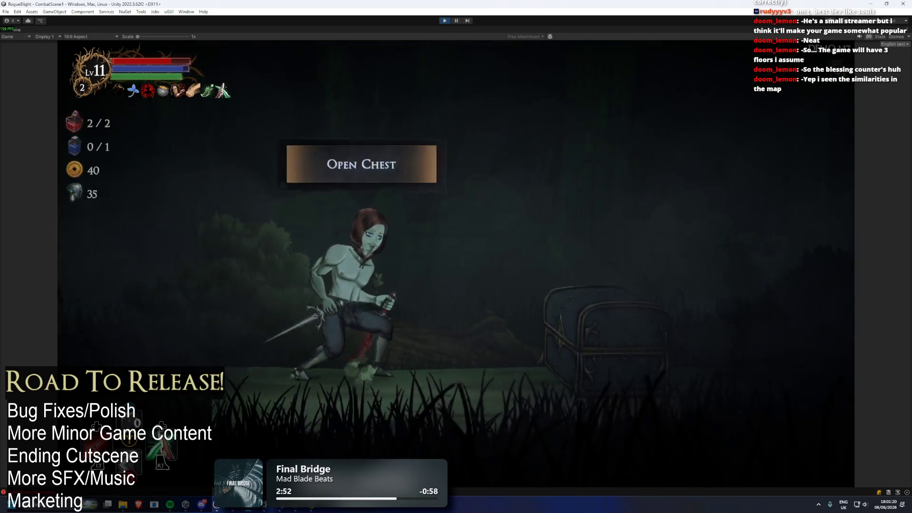
pyautogui.press('e')
pyautogui.press('Down')
pyautogui.press('Up')
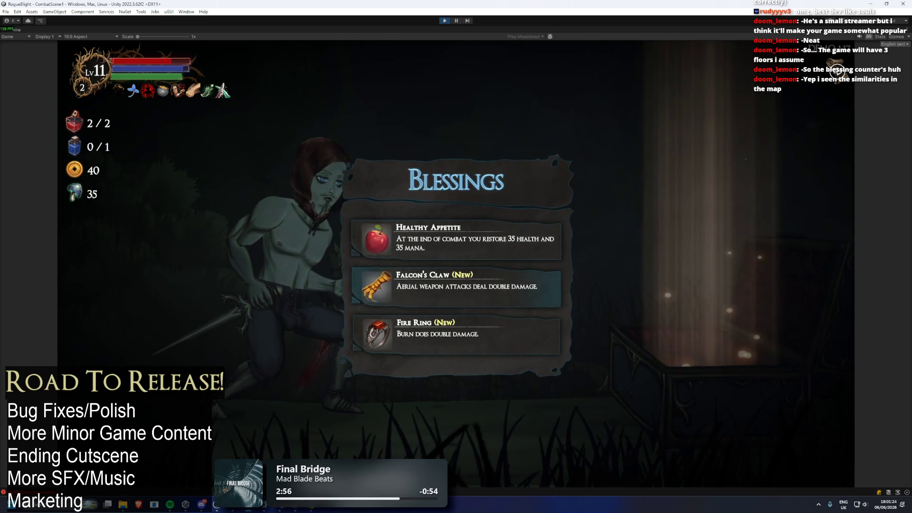
pyautogui.press('Return')
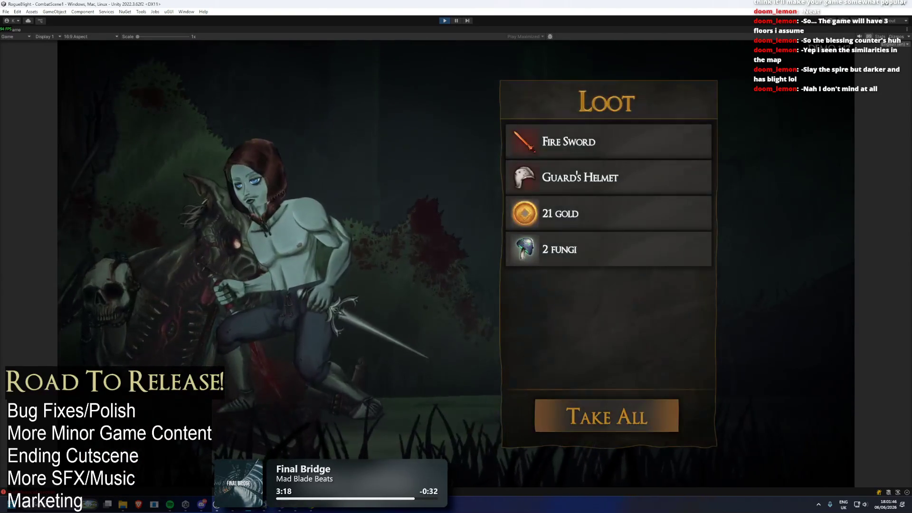
pyautogui.press('Return')
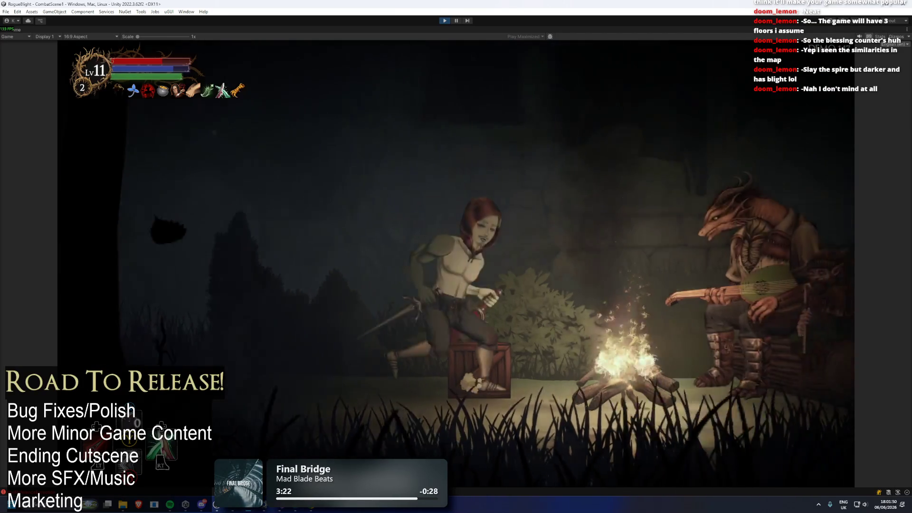
# Step: Restore health and mana at the campfire, then attack the Wendigo boss until it falls
pyautogui.press('Return')
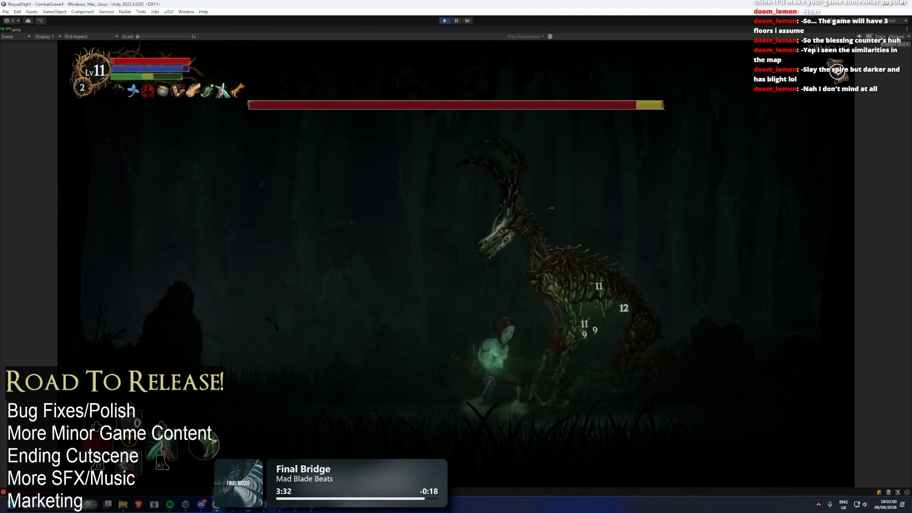
pyautogui.press('d')
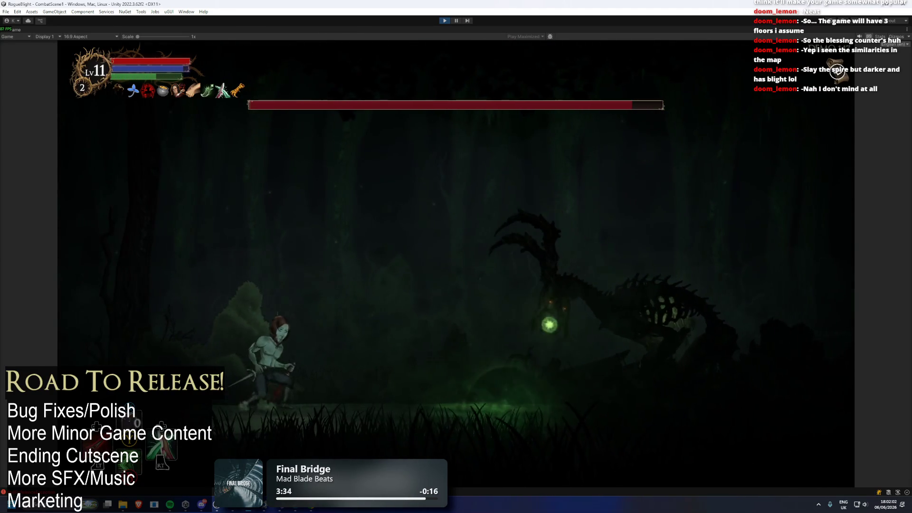
pyautogui.press('d')
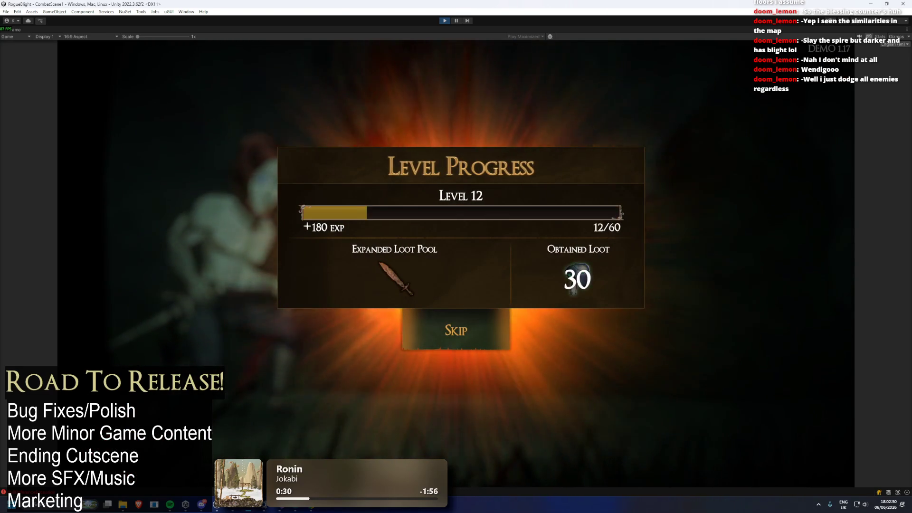
# Step: Leave the finished run and buy the Upgrade Health Potion sanctuary upgrade
pyautogui.press('Return')
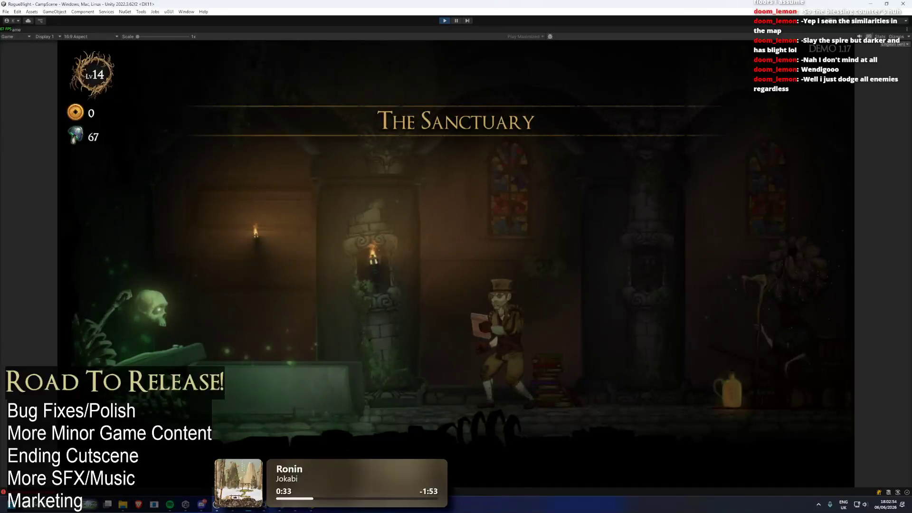
pyautogui.press('Left')
pyautogui.press('e')
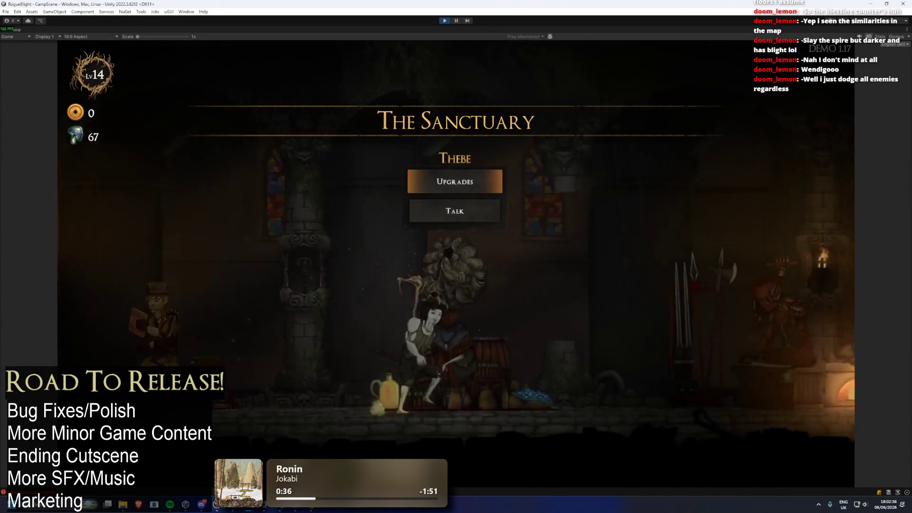
pyautogui.press('Return')
pyautogui.press('Down')
pyautogui.press('Right')
pyautogui.press('Down')
pyautogui.press('Return')
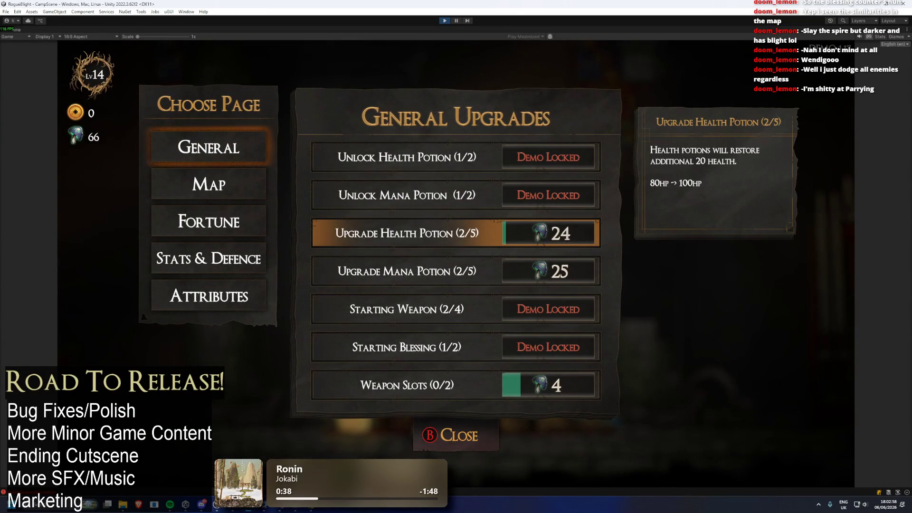
# Step: Buy the Weapon Slots upgrade to unlock all weapon slots
pyautogui.press('Down')
pyautogui.press('Left')
pyautogui.press('Up')
pyautogui.press('Right')
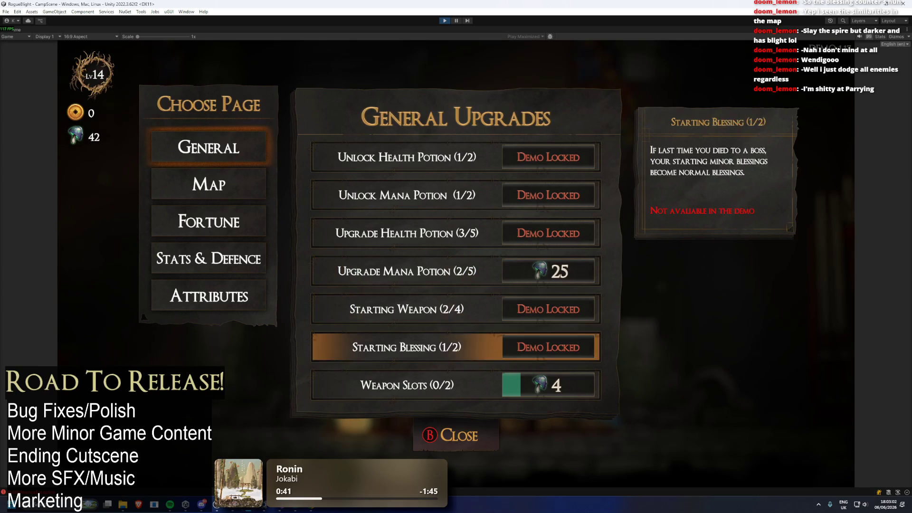
pyautogui.press('Down')
pyautogui.press('Return')
pyautogui.press('Up')
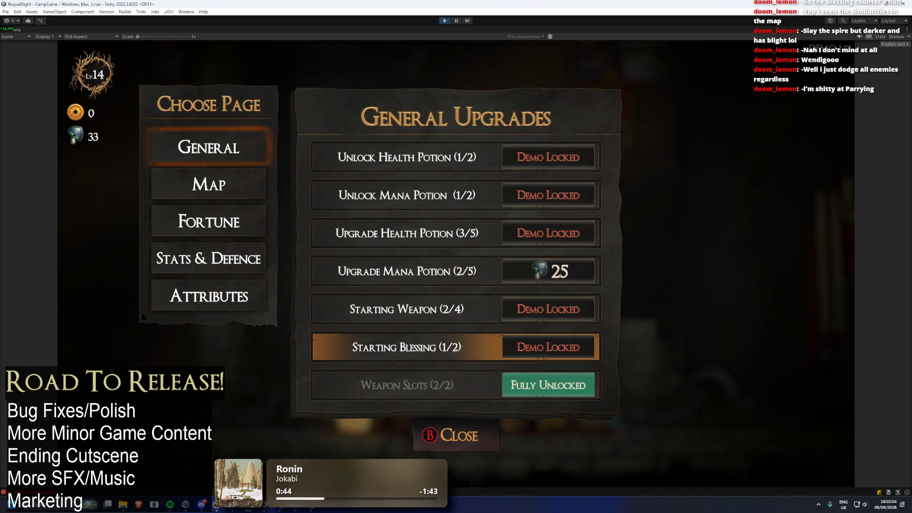
# Step: Buy the Upgrade Shop tier on the Map upgrades page, leaving 3 fungi
pyautogui.press('Left')
pyautogui.press('Up')
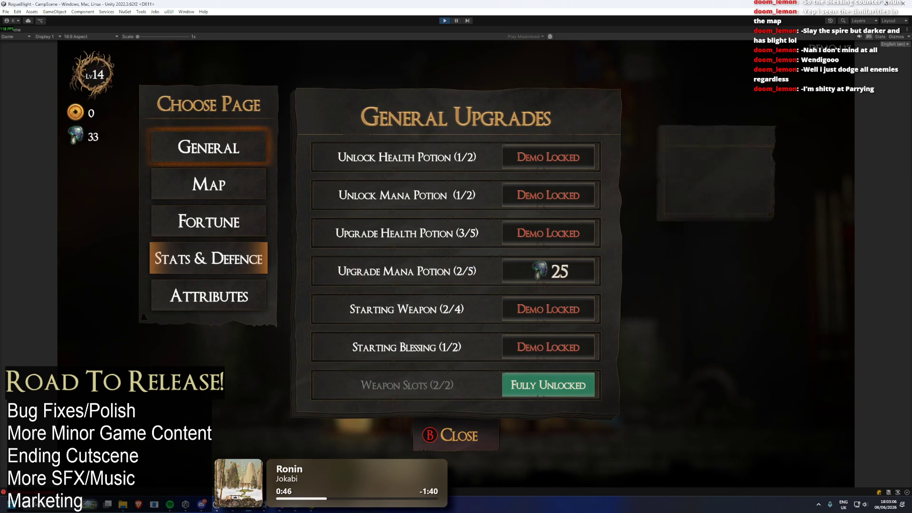
pyautogui.press('Up')
pyautogui.press('Up')
pyautogui.press('Return')
pyautogui.press('Right')
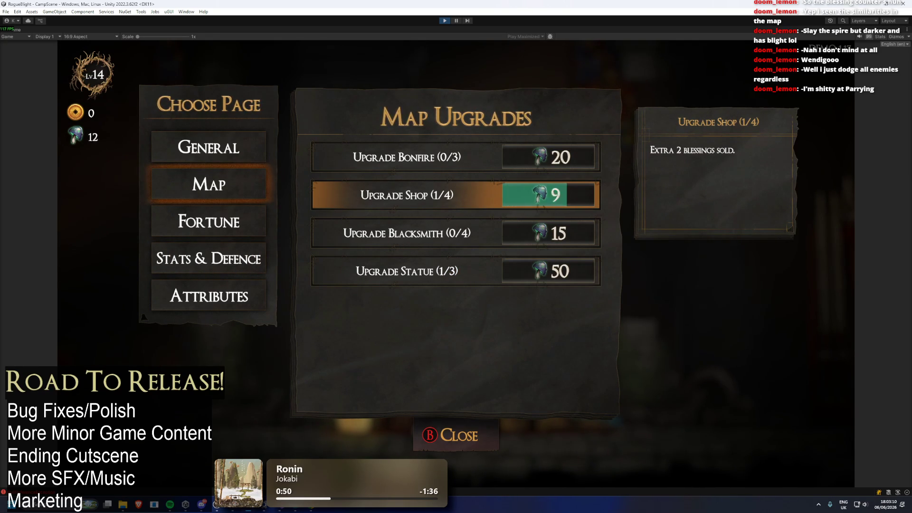
pyautogui.press('Escape')
# Step: Equip Gorilla's Boots as the starting feet gear
pyautogui.press('Left')
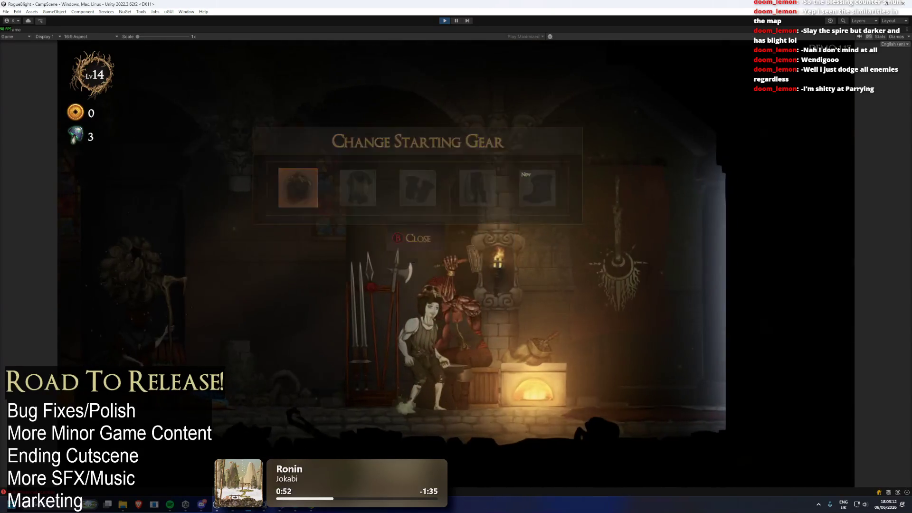
pyautogui.press('Return')
pyautogui.press('Right')
pyautogui.press('Right')
pyautogui.press('Right')
pyautogui.press('Right')
pyautogui.press('Return')
pyautogui.press('Right')
pyautogui.press('Escape')
pyautogui.press('Escape')
# Step: Start a new Story Mode run from the cartographer's map selection
pyautogui.press('Left')
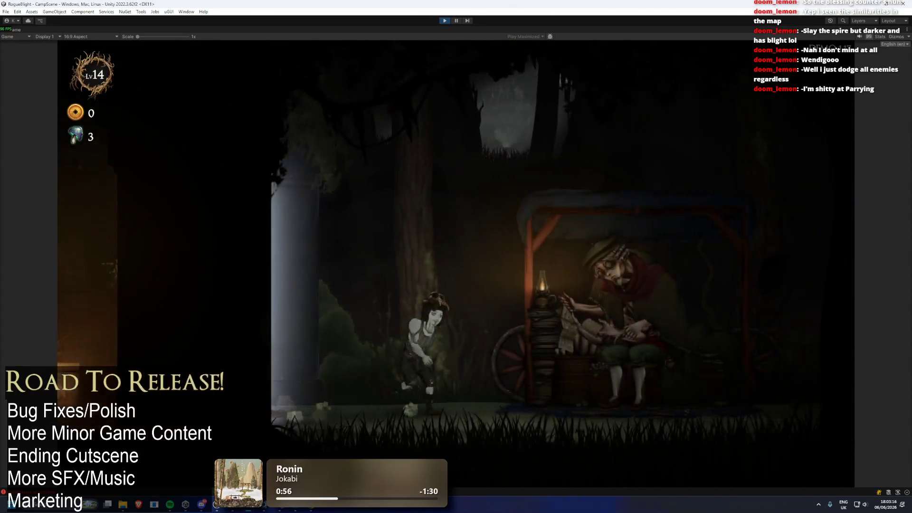
pyautogui.press('Return')
pyautogui.press('Return')
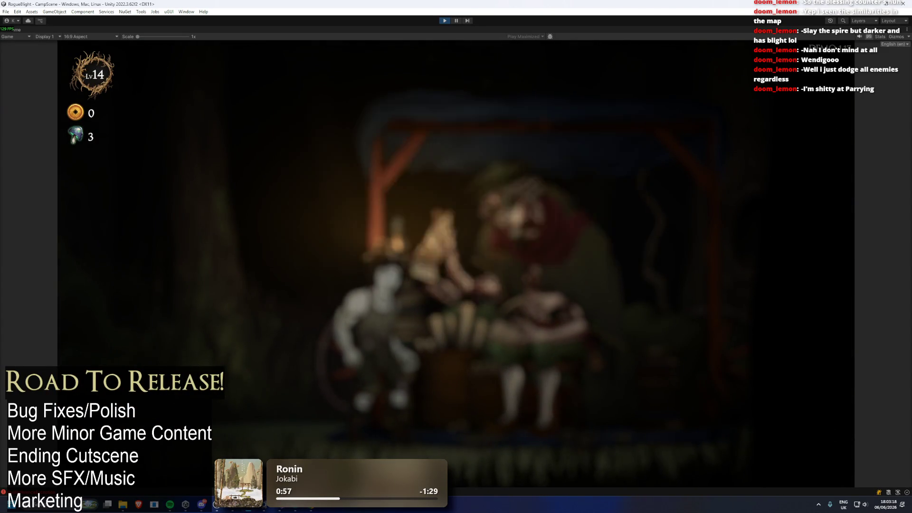
pyautogui.press('Return')
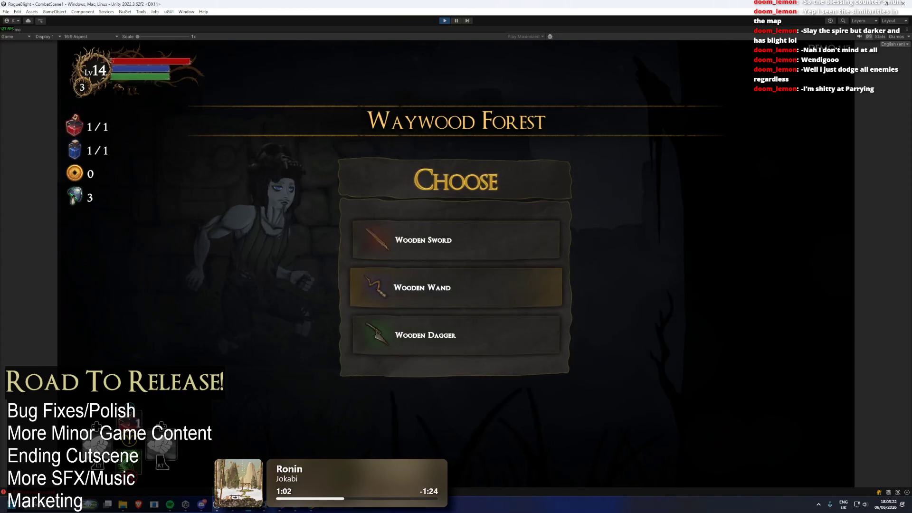
# Step: Take the Wooden Dagger as starting weapon and the Ancient Stone minor blessing, then exit Play mode
pyautogui.press('Down')
pyautogui.press('Return')
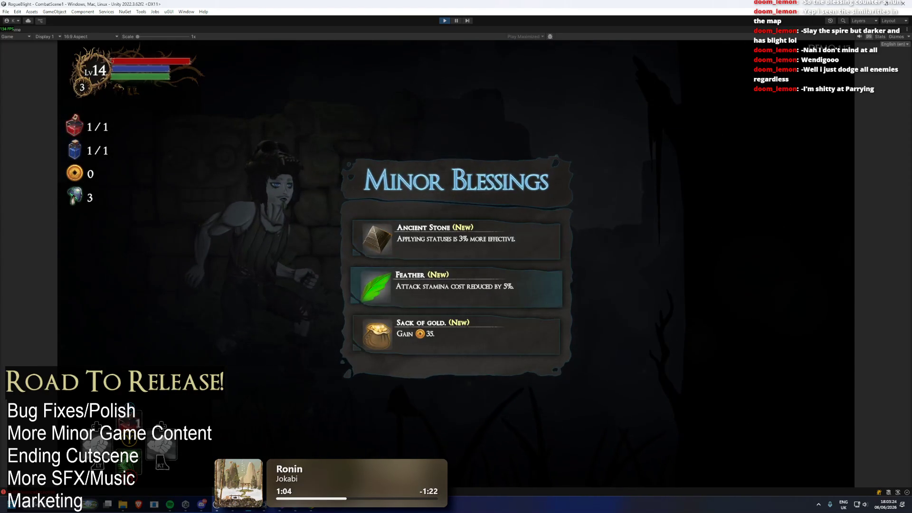
pyautogui.press('Return')
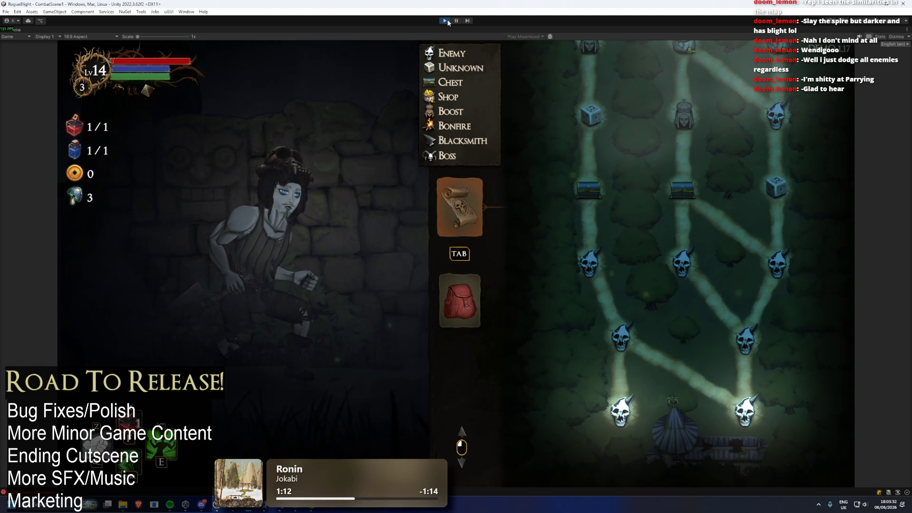
pyautogui.click(448, 22)
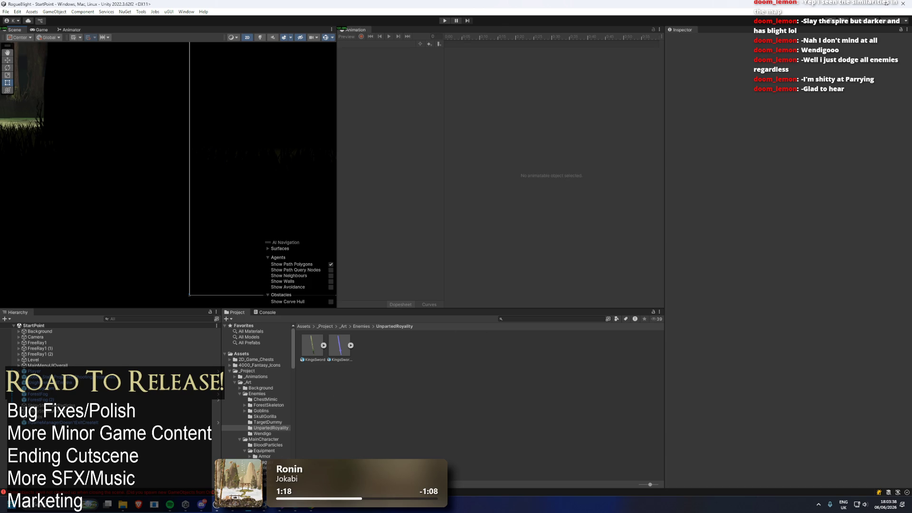
# Step: Launch Unity Hub via system search and open the RogueBlight (demo 2026) project
pyautogui.press('super')
pyautogui.press('super')
pyautogui.press('super')
pyautogui.write('uni')
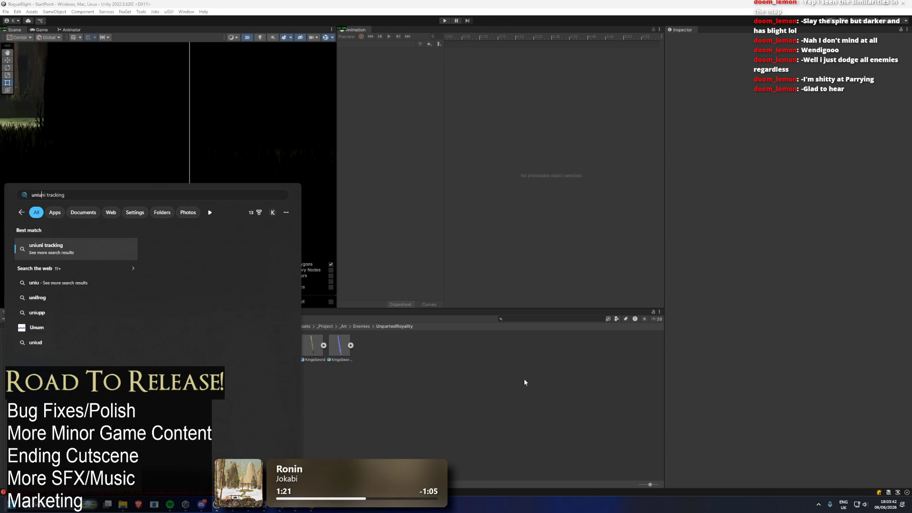
pyautogui.press('Return')
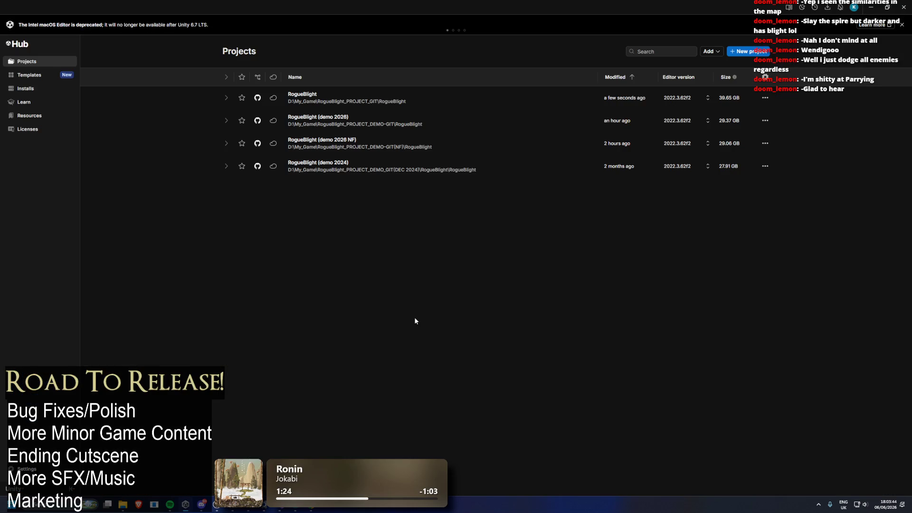
pyautogui.click(361, 121)
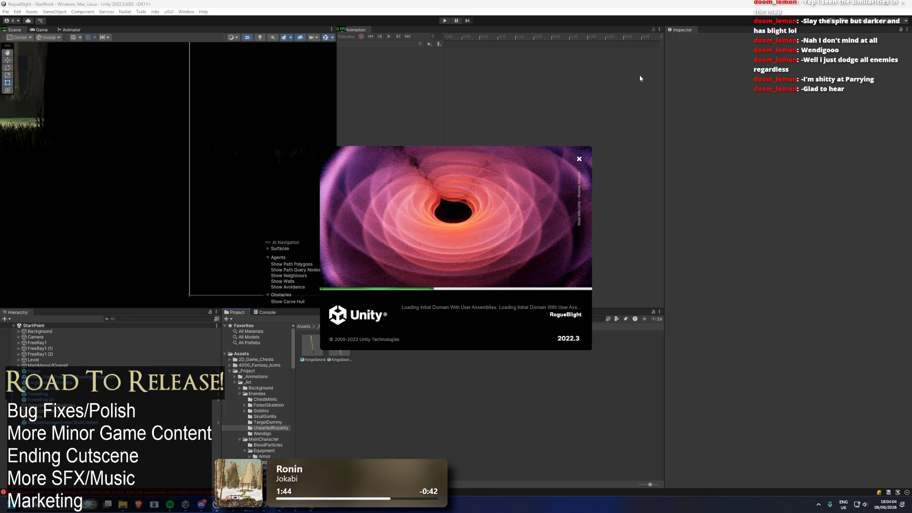
# Step: Close the duplicate editor window from the taskbar preview
pyautogui.moveTo(281, 508)
pyautogui.moveTo(295, 450)
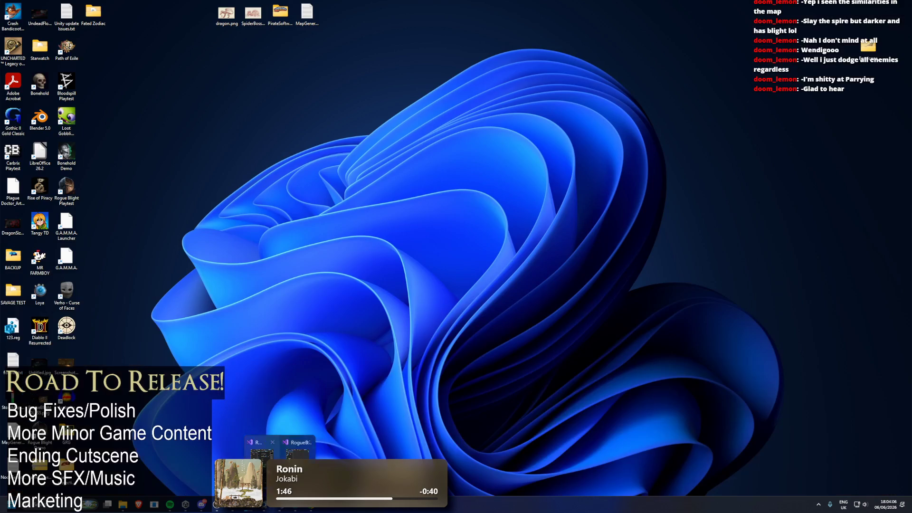
pyautogui.click(307, 442)
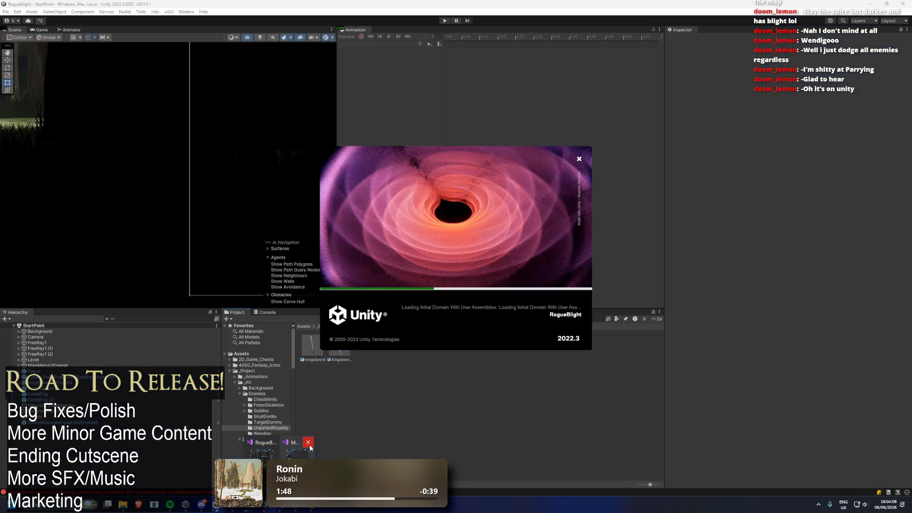